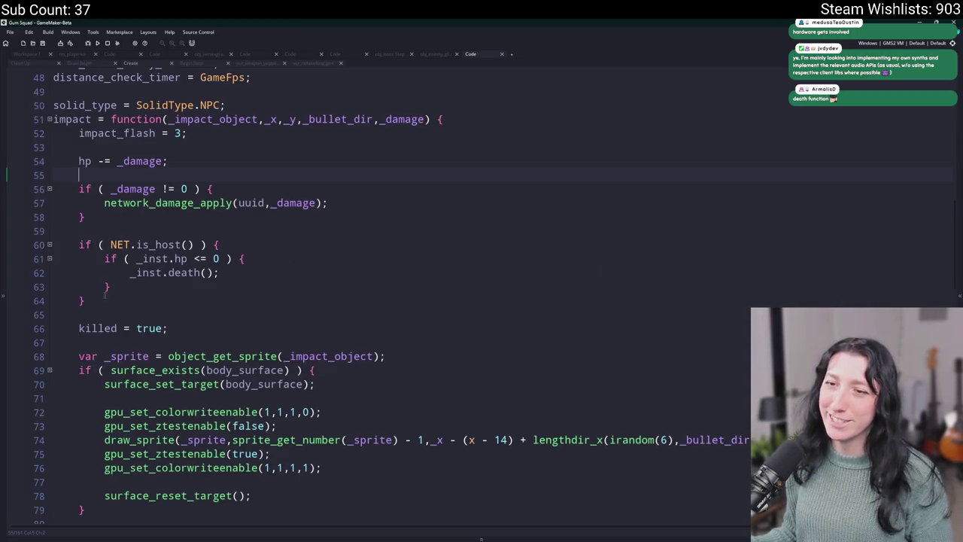
# Step: Delete the NET.is_host death-check block from impact, then jump to the network_damage_apply definition
pyautogui.moveTo(106, 295); pyautogui.dragTo(67, 226)
pyautogui.press('BackSpace')
pyautogui.press('BackSpace')
pyautogui.click(186, 202)
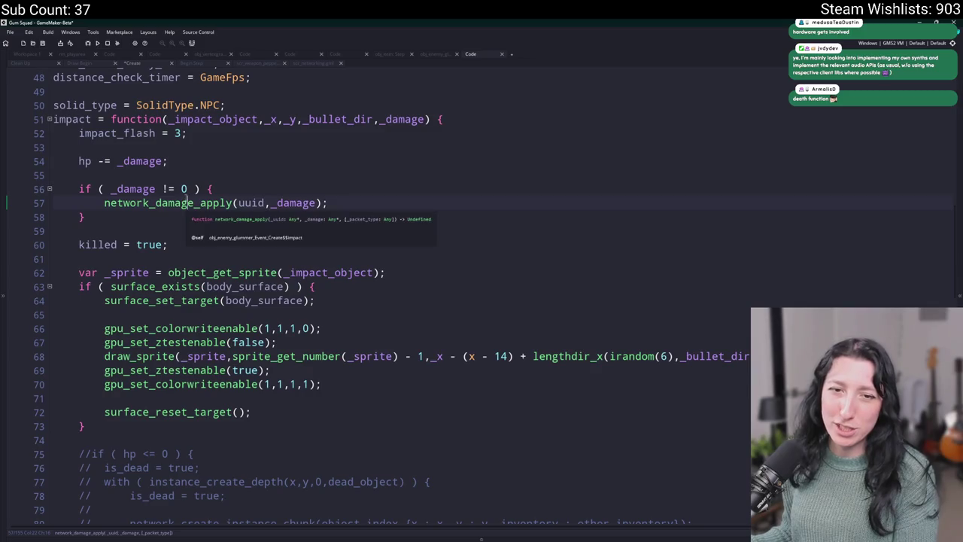
pyautogui.middleClick(187, 202)
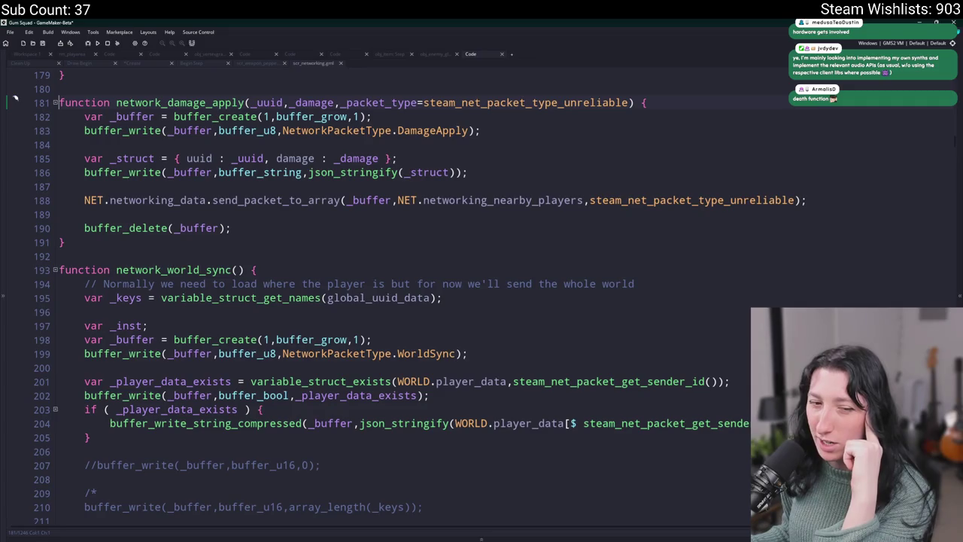
# Step: Replace the hard-coded steam_net_packet_type_unreliable on line 188 with the _packet_type argument
pyautogui.click(510, 173)
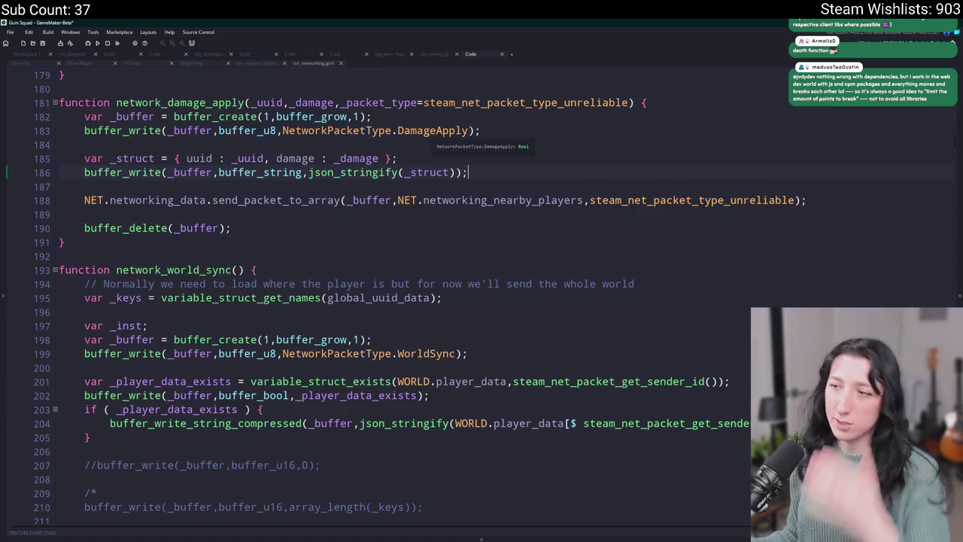
pyautogui.click(407, 103)
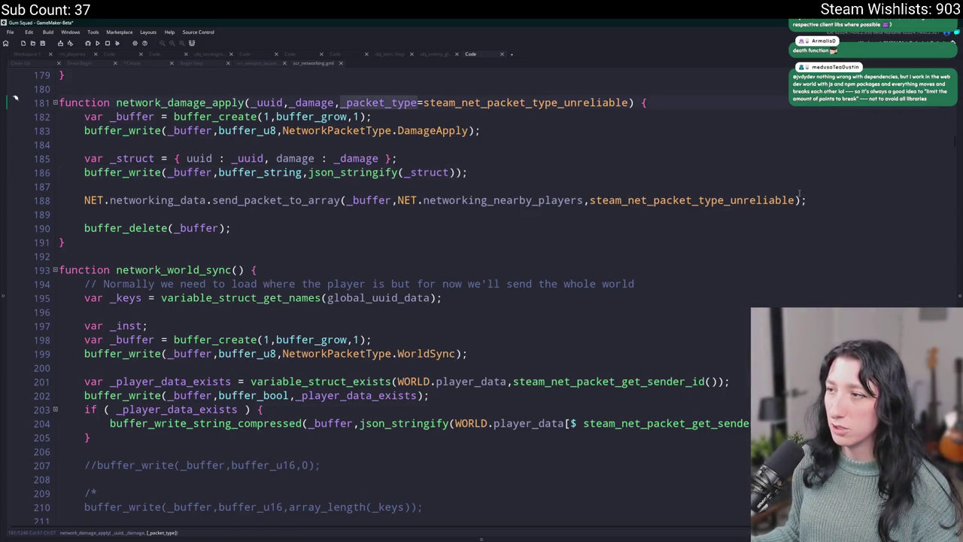
pyautogui.click(595, 200)
pyautogui.doubleClick(594, 201)
pyautogui.write('_packet_type')
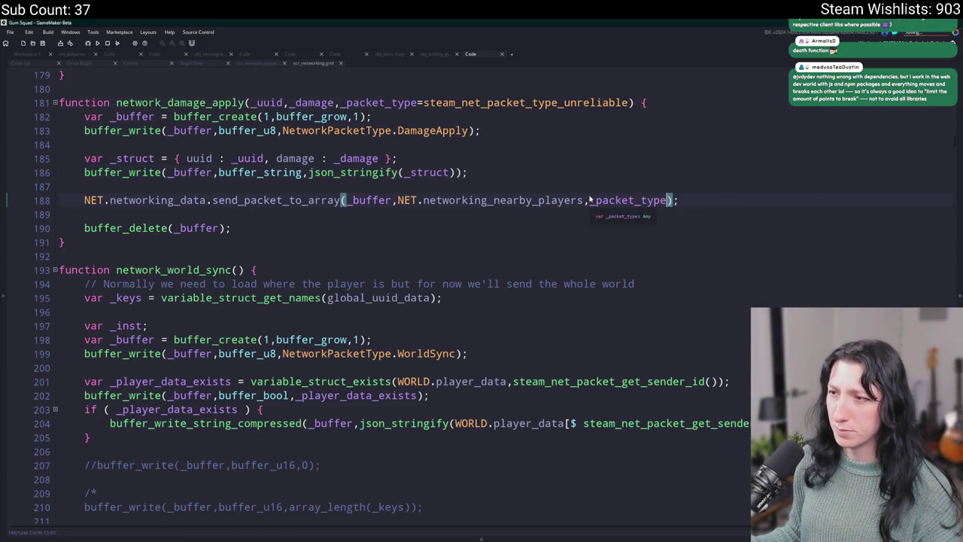
# Step: Review the DamageApply packet handler and its _inst.death() call, then return to the impact code
pyautogui.click(497, 170)
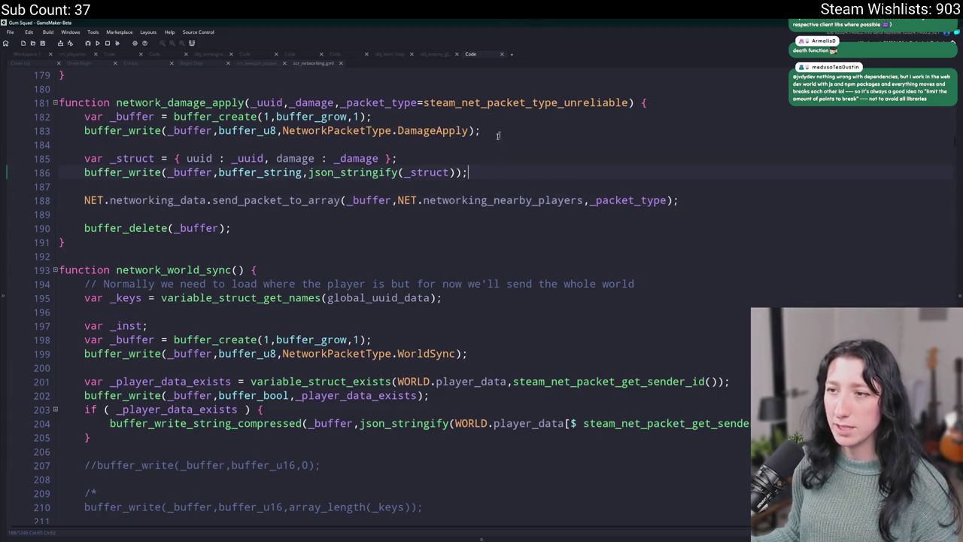
pyautogui.click(470, 130)
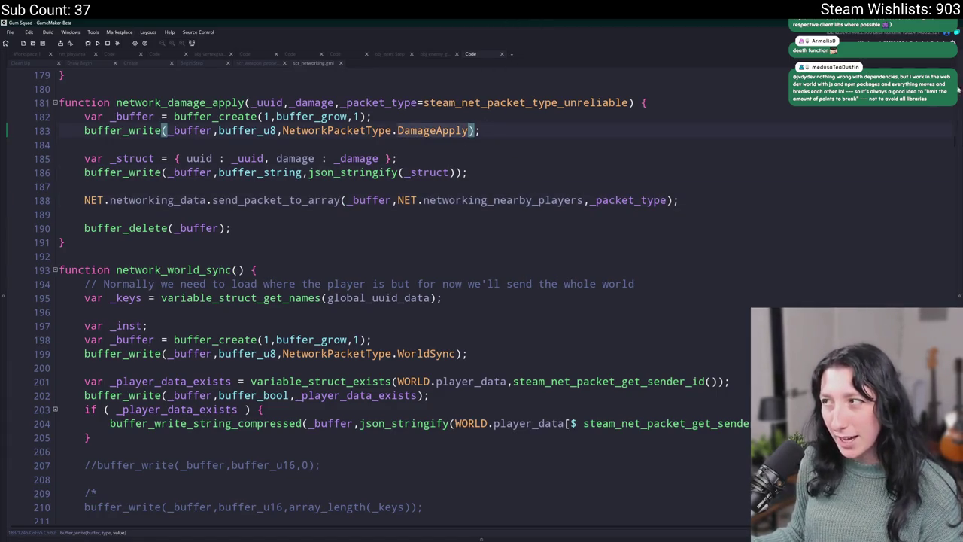
pyautogui.hotkey('alt', 'Left')
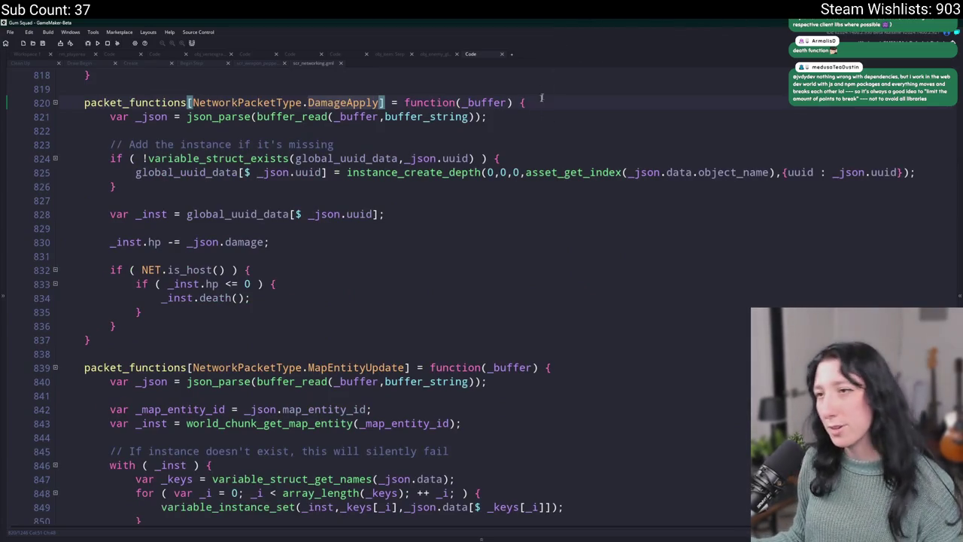
pyautogui.click(540, 117)
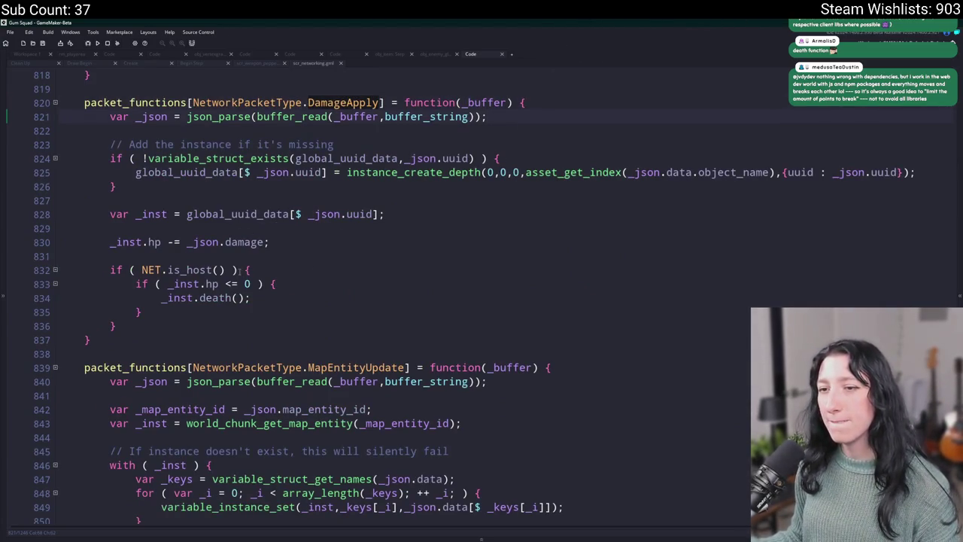
pyautogui.click(275, 297)
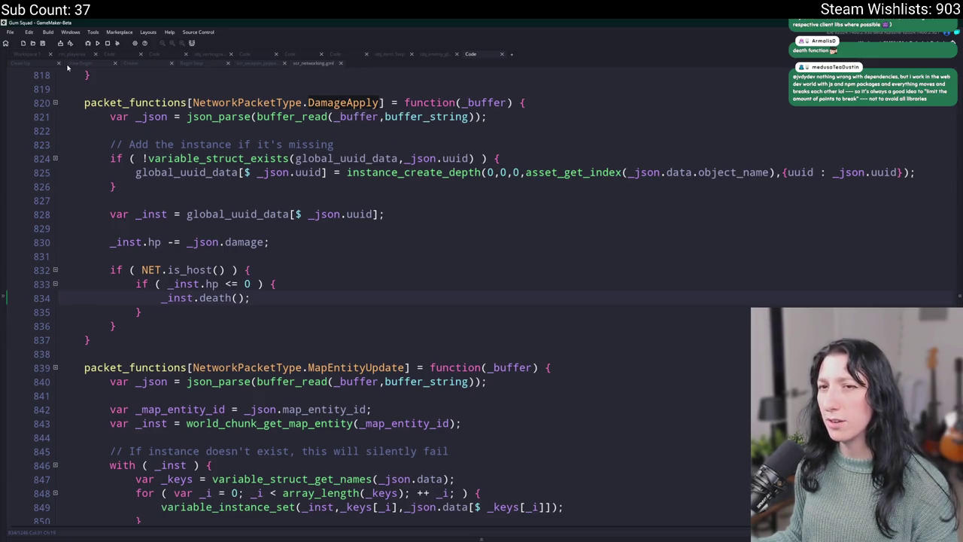
pyautogui.click(134, 63)
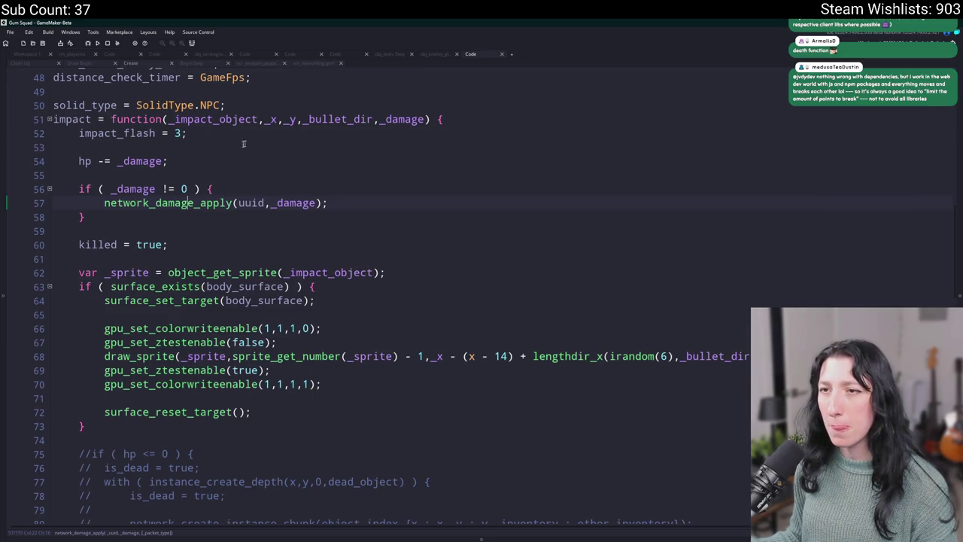
# Step: Insert 'if ( NET.is_host() && hp <= 0 ) {' and '} else {' above the damage check
pyautogui.click(211, 175)
pyautogui.press('Return')
pyautogui.write('if ( NET>i')
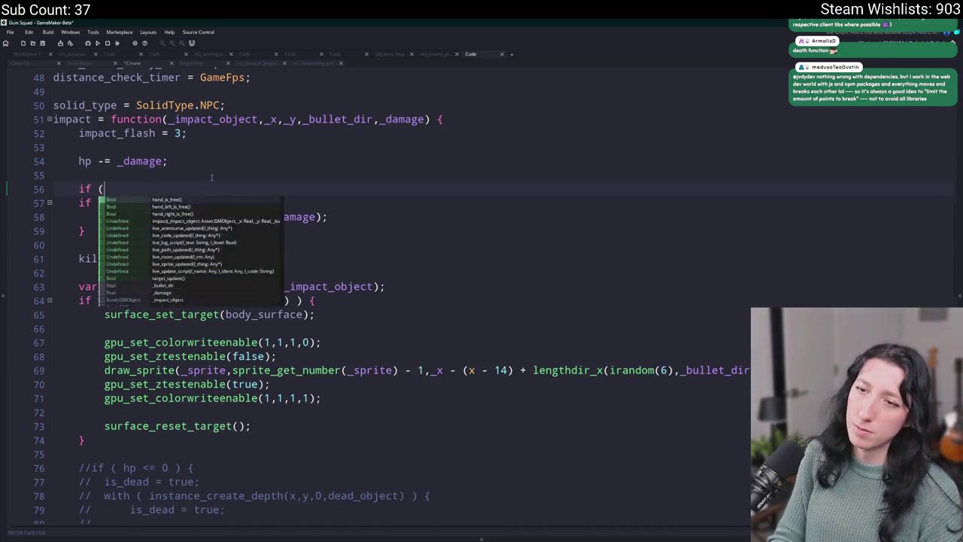
pyautogui.press('BackSpace')
pyautogui.press('BackSpace')
pyautogui.write('.')
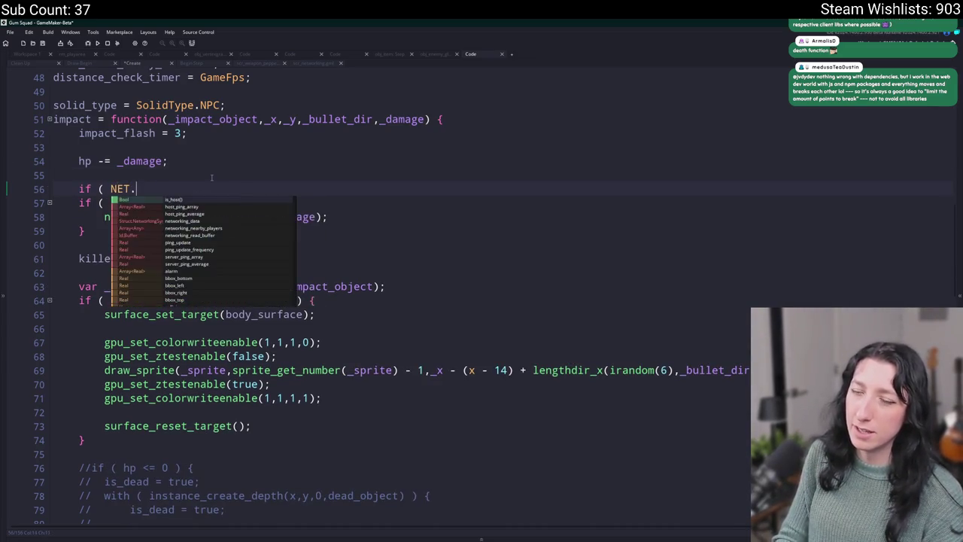
pyautogui.write('is_host() &&')
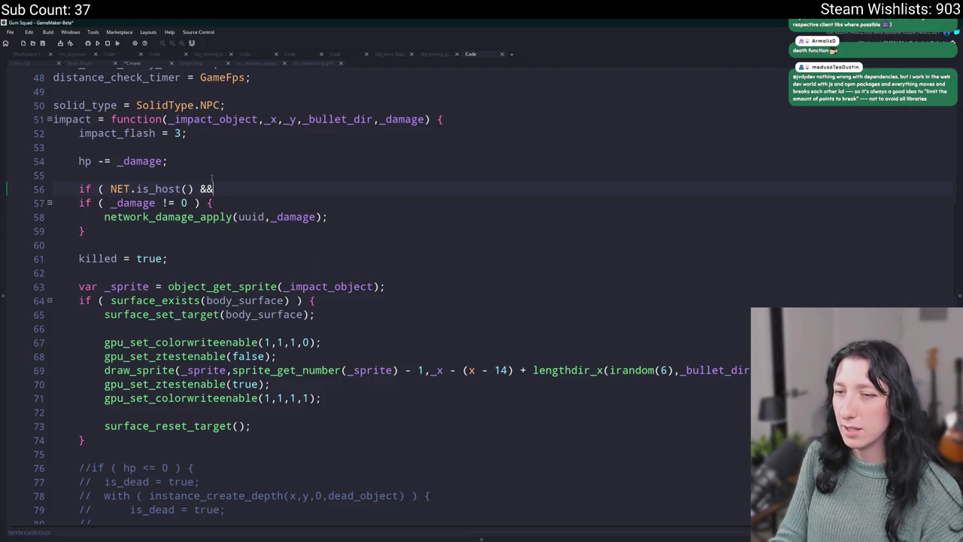
pyautogui.write(' hp <= 0 ) {')
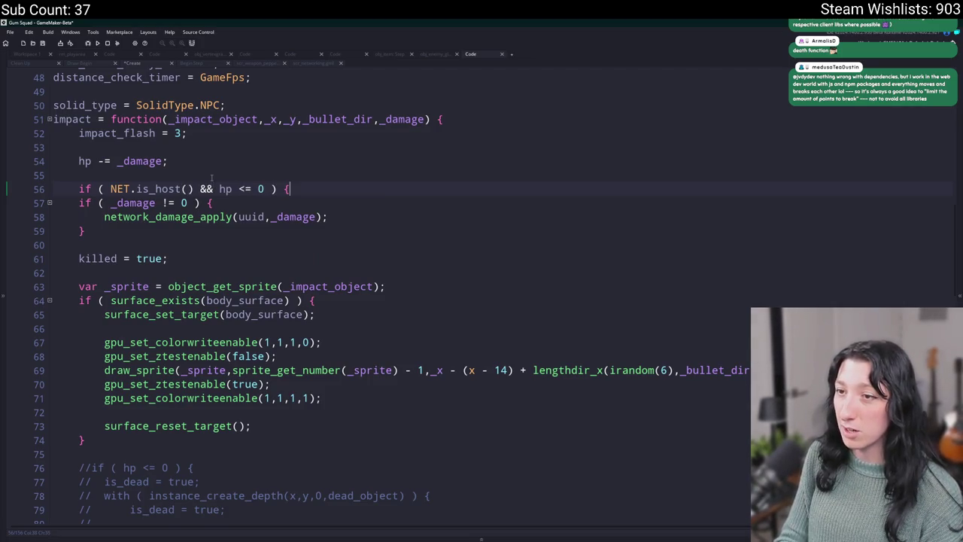
pyautogui.press('Return')
pyautogui.write('} else {')
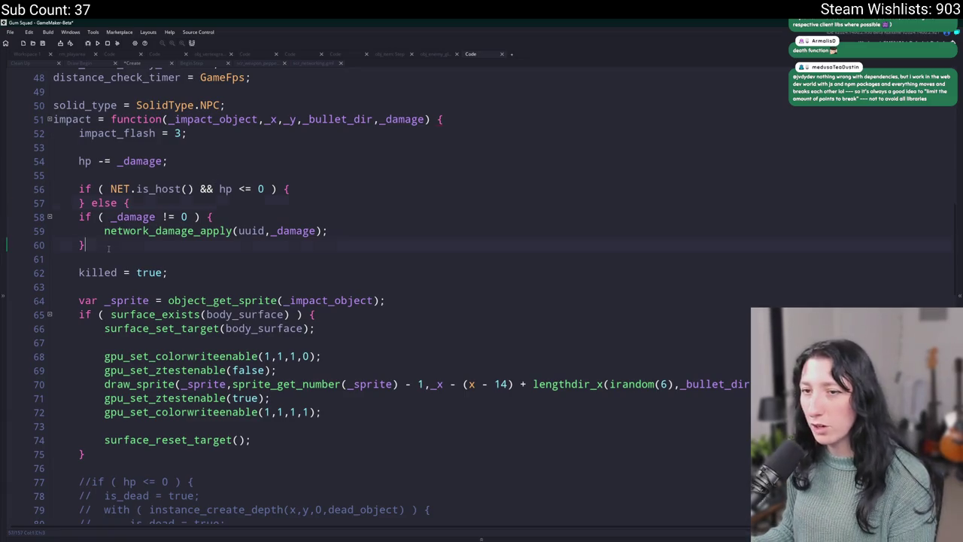
# Step: Join the damage check onto the else line and put death(); inside the host branch
pyautogui.moveTo(79, 217); pyautogui.dragTo(46, 217)
pyautogui.press('BackSpace')
pyautogui.press('BackSpace')
pyautogui.press('BackSpace')
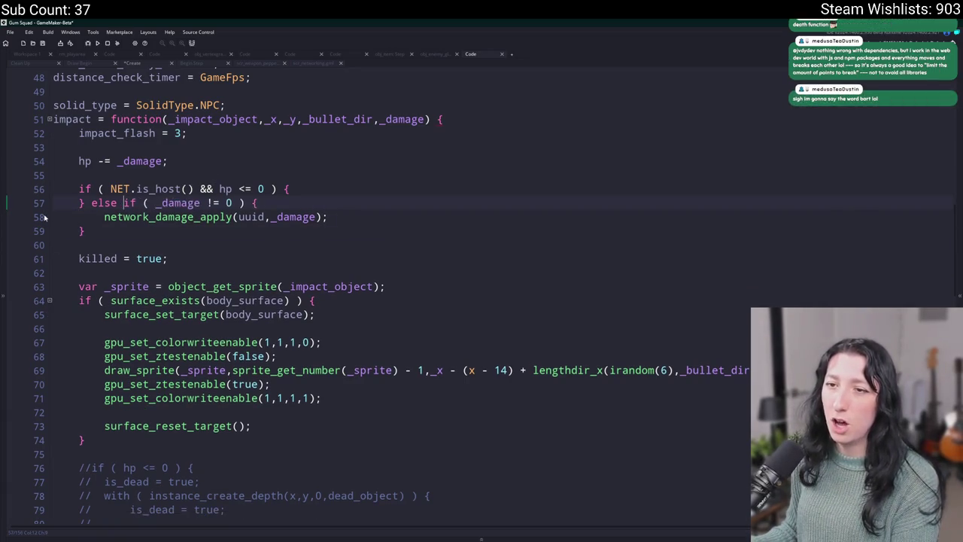
pyautogui.click(363, 191)
pyautogui.press('Return')
pyautogui.write('death();')
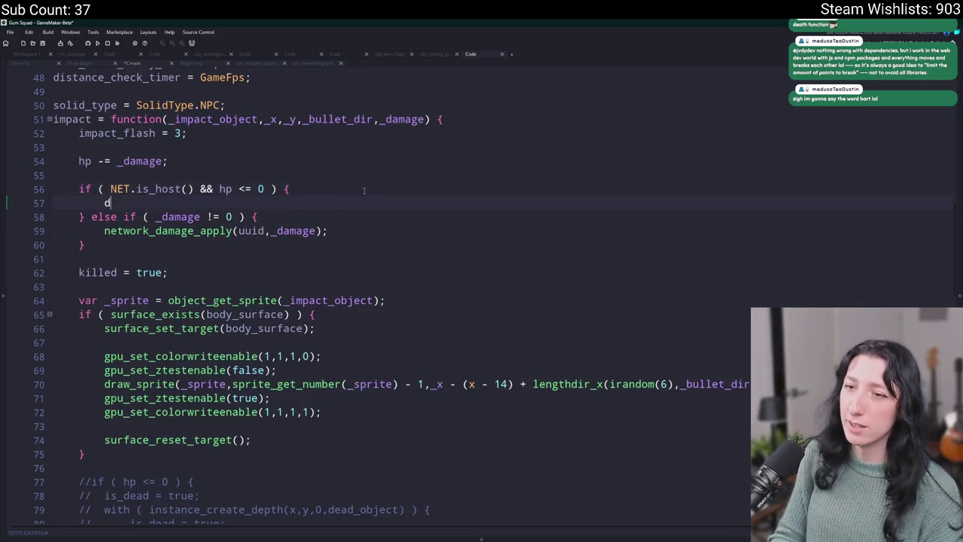
pyautogui.moveTo(128, 193)
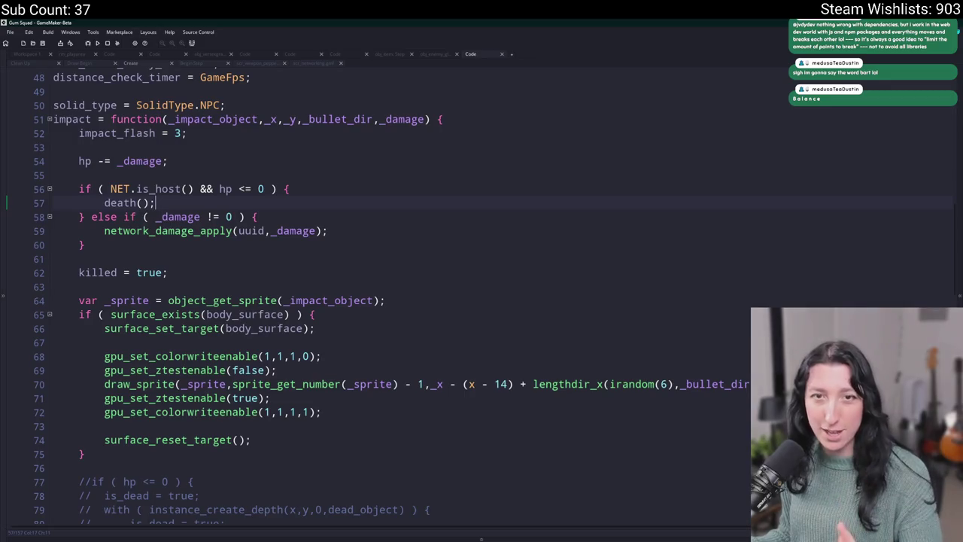
pyautogui.scroll(-4, 276, 283)
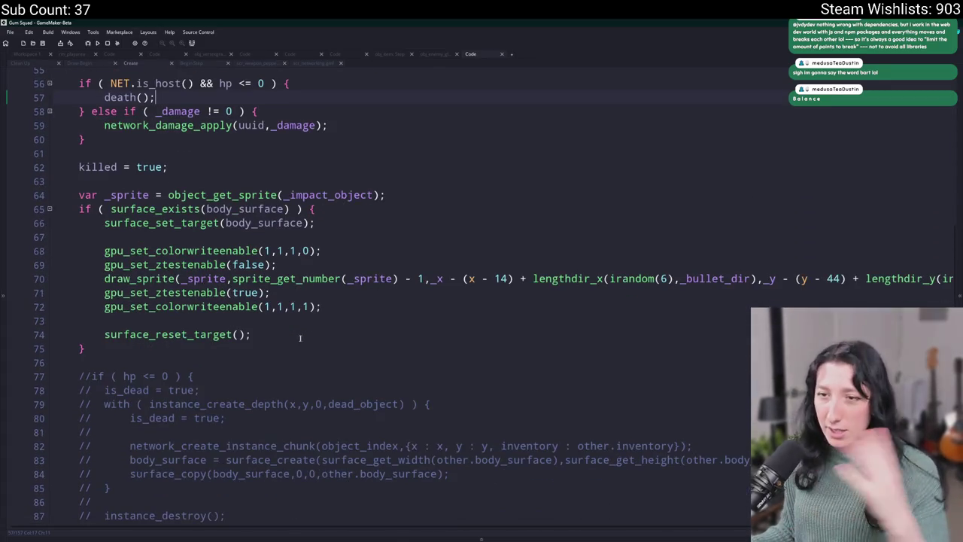
pyautogui.scroll(-1, 275, 283)
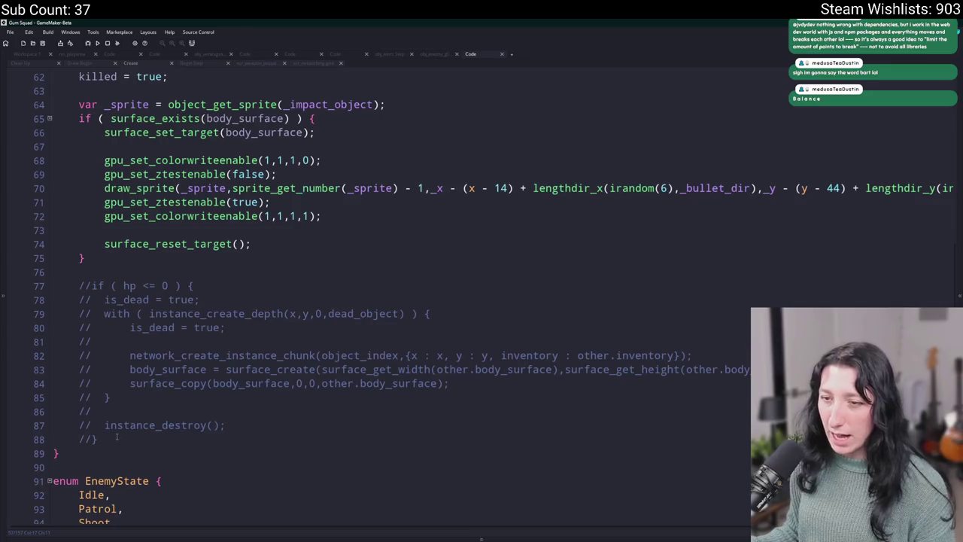
pyautogui.scroll(1, 108, 425)
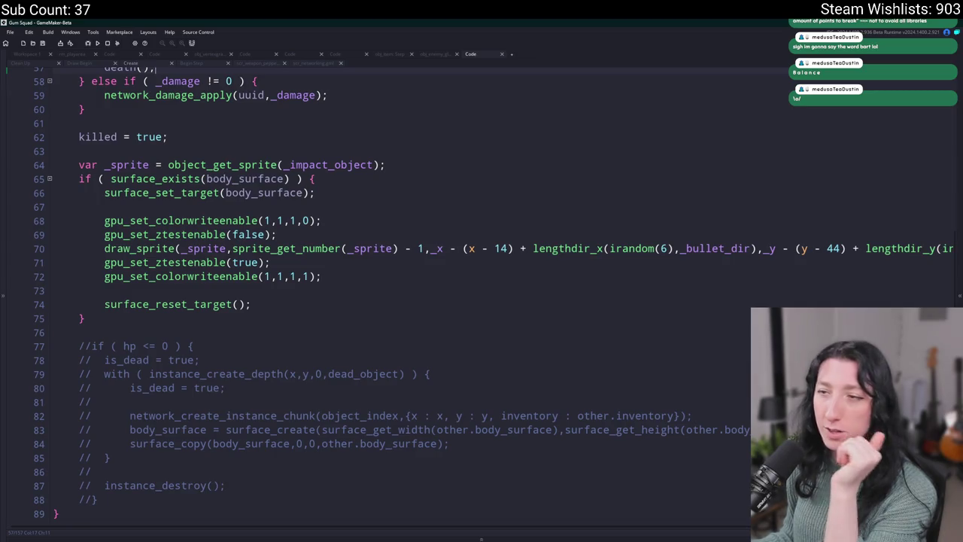
pyautogui.scroll(5, 268, 151)
pyautogui.click(268, 151)
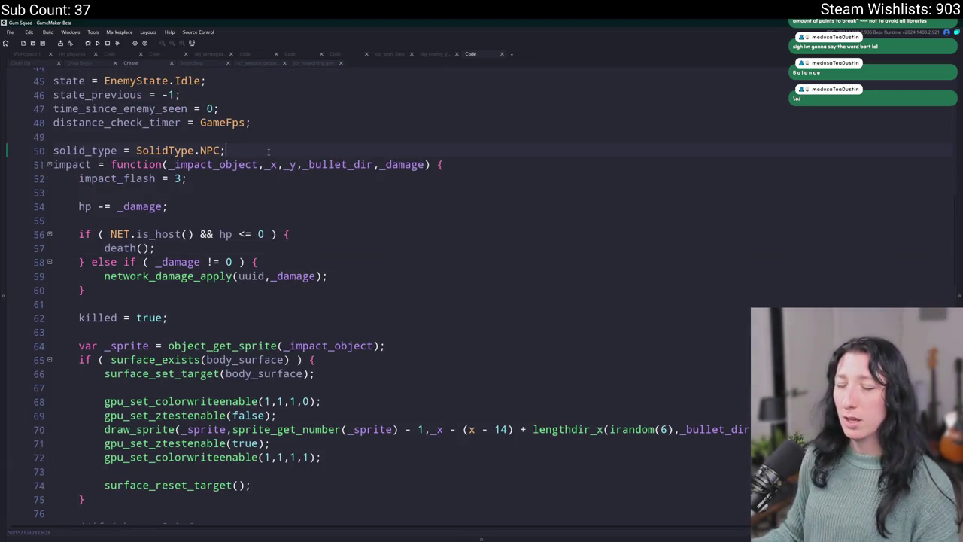
# Step: Declare an empty 'death = function() { }' with a blank body line after the solid_type line
pyautogui.press('Return')
pyautogui.press('Return')
pyautogui.press('Up')
pyautogui.write('death =')
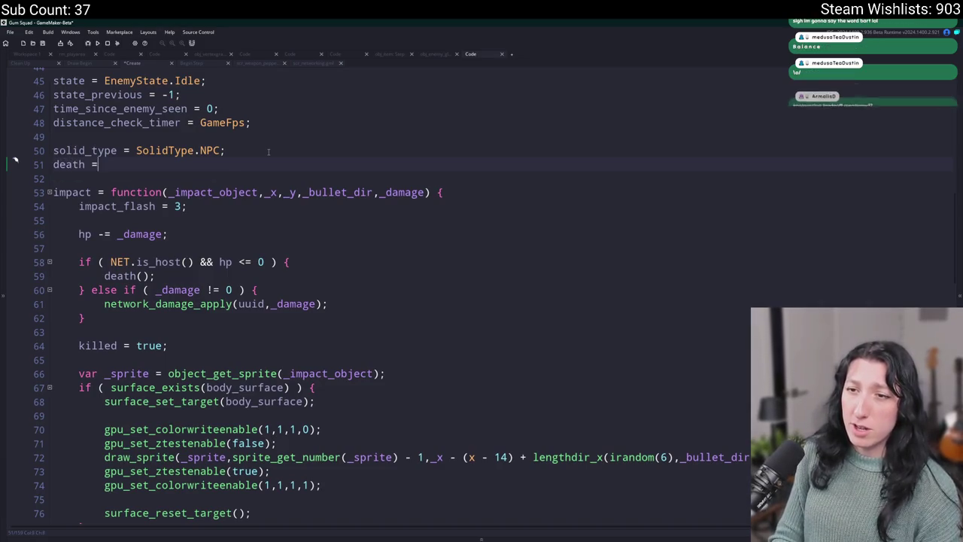
pyautogui.write(' function() {')
pyautogui.press('Return')
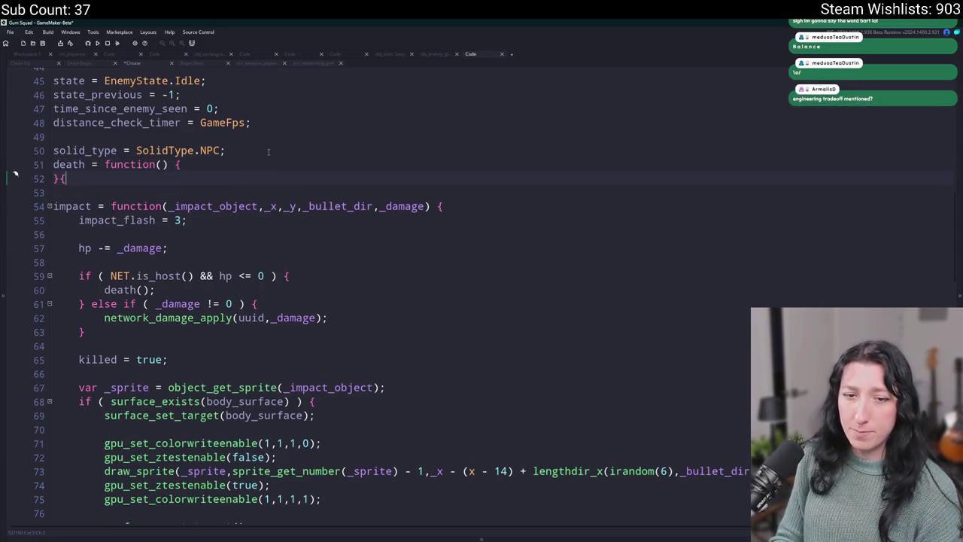
pyautogui.press('BackSpace')
pyautogui.press('BackSpace')
pyautogui.press('Return')
pyautogui.press('BackSpace')
pyautogui.write('}')
pyautogui.press('Left')
pyautogui.press('Return')
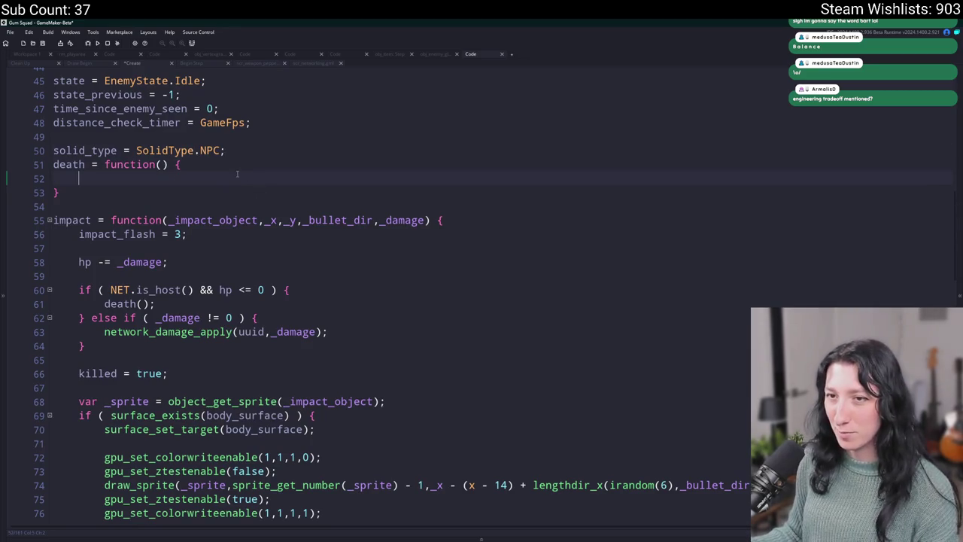
pyautogui.scroll(-2, 282, 158)
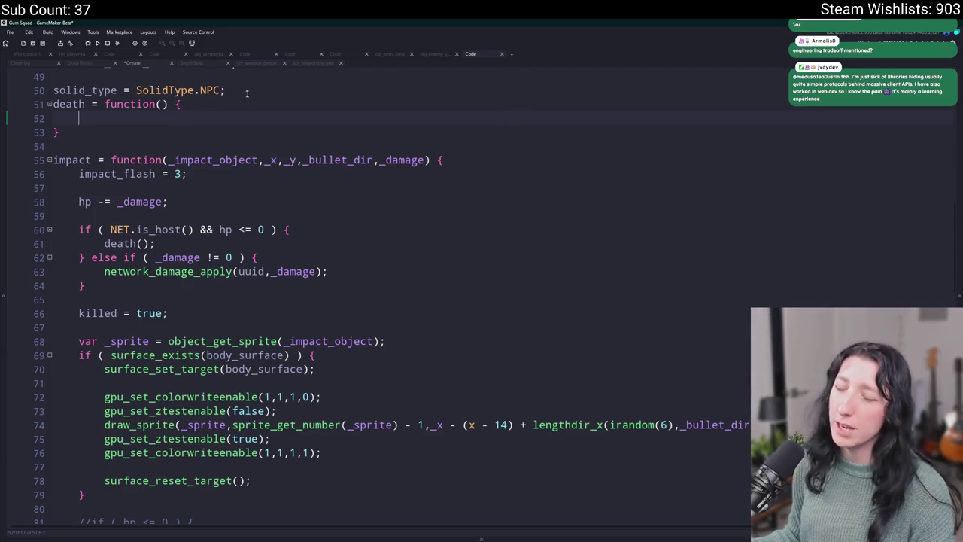
pyautogui.scroll(-6, 316, 310)
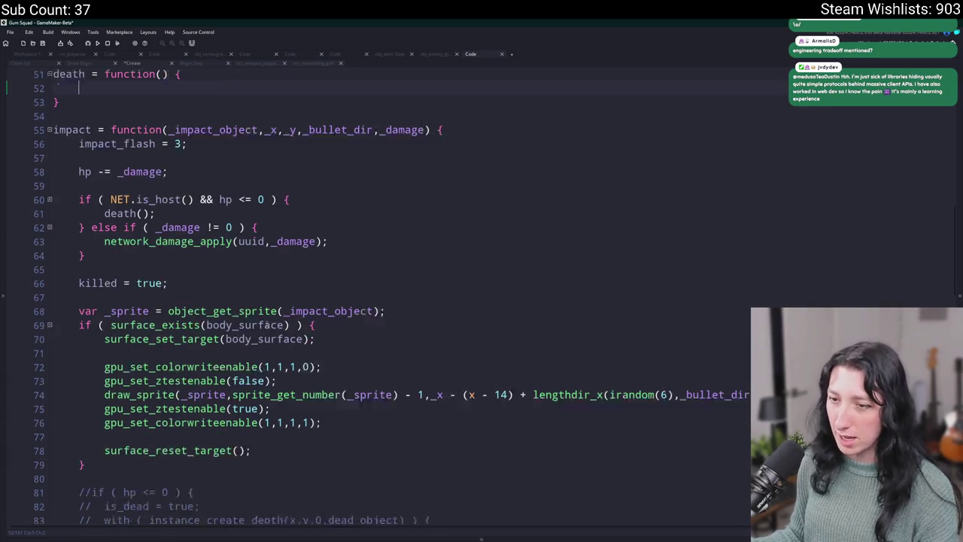
# Step: Uncomment the old death code in impact and select its dead-body spawn block
pyautogui.doubleClick(134, 393)
pyautogui.press('BackSpace')
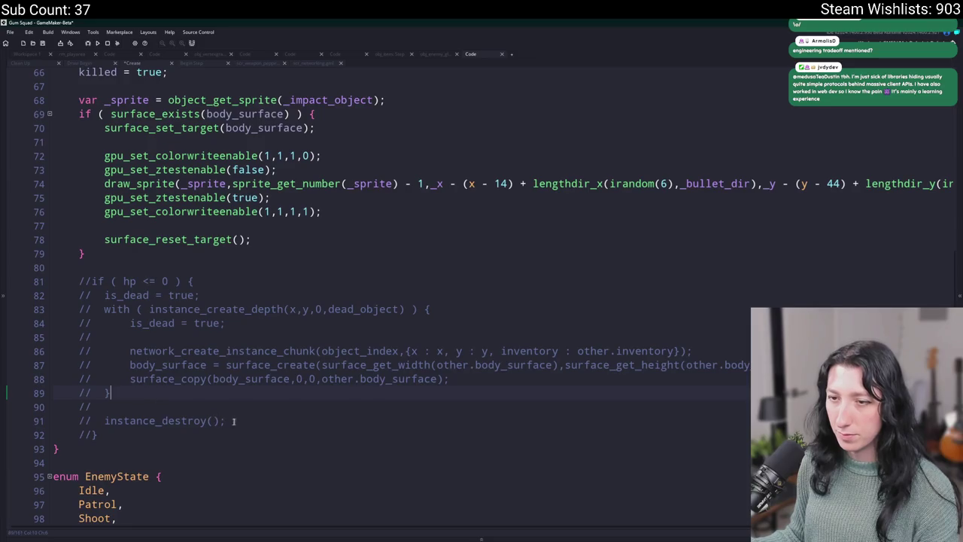
pyautogui.moveTo(93, 425); pyautogui.dragTo(79, 281)
pyautogui.press('Delete')
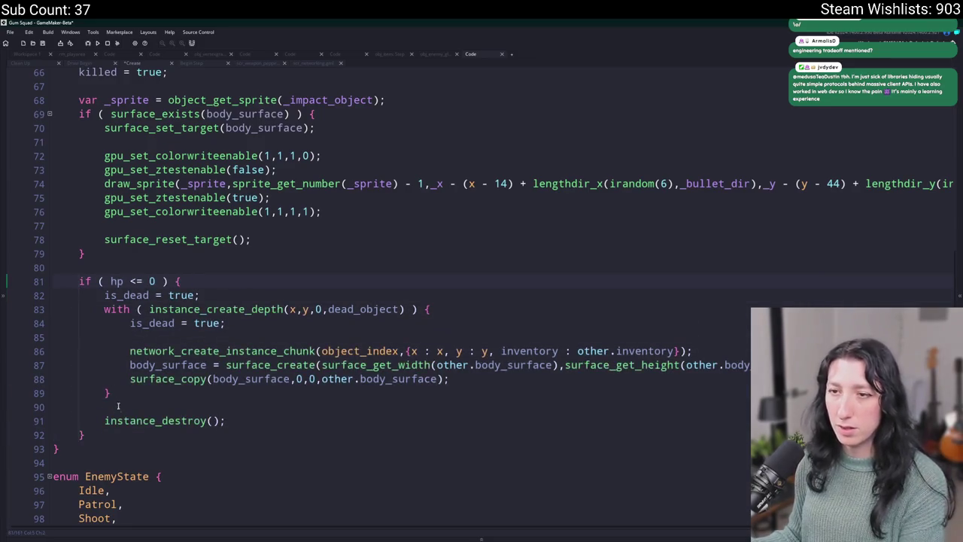
pyautogui.moveTo(232, 401); pyautogui.dragTo(105, 309)
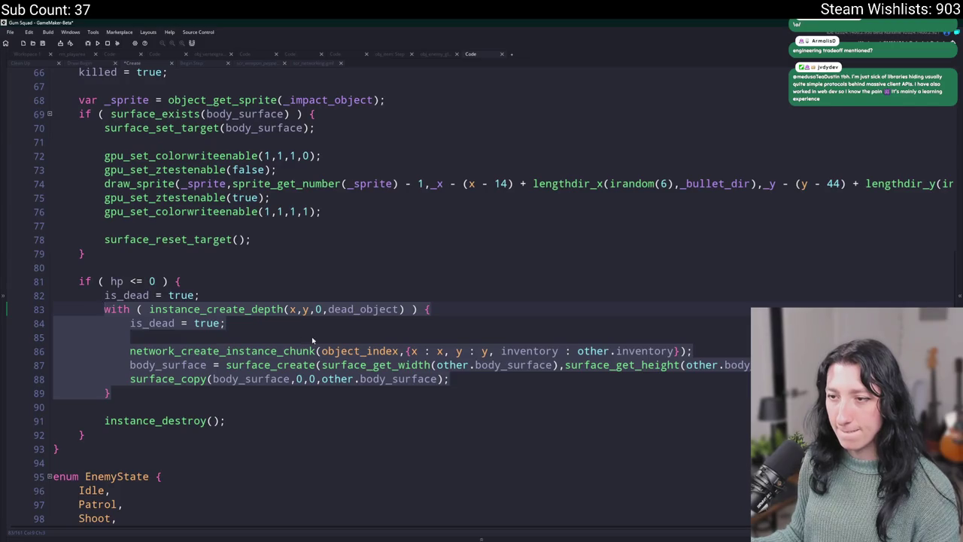
pyautogui.scroll(5, 280, 340)
pyautogui.scroll(2, 202, 259)
# Step: Paste the instance_create_depth spawn block into death(), outdent it, and add a blank line before death
pyautogui.click(342, 262)
pyautogui.scroll(1, 183, 263)
pyautogui.click(82, 193)
pyautogui.write('with ( instance_create_depth(x,y,0,dead_object) ) { \t\t\tis_dead = true;  \t\t\tnetwork_create_instance_chunk(object_index,{x : x, y : y, inventory : other.inventory}); \t\t\tbody_surface = surface_create(surface_get_width(other.body_surface),surface_get_height(other.body_surface)); \t\t\tsurface_copy(body_surface,0,0,other.body_surface); \t\t}')
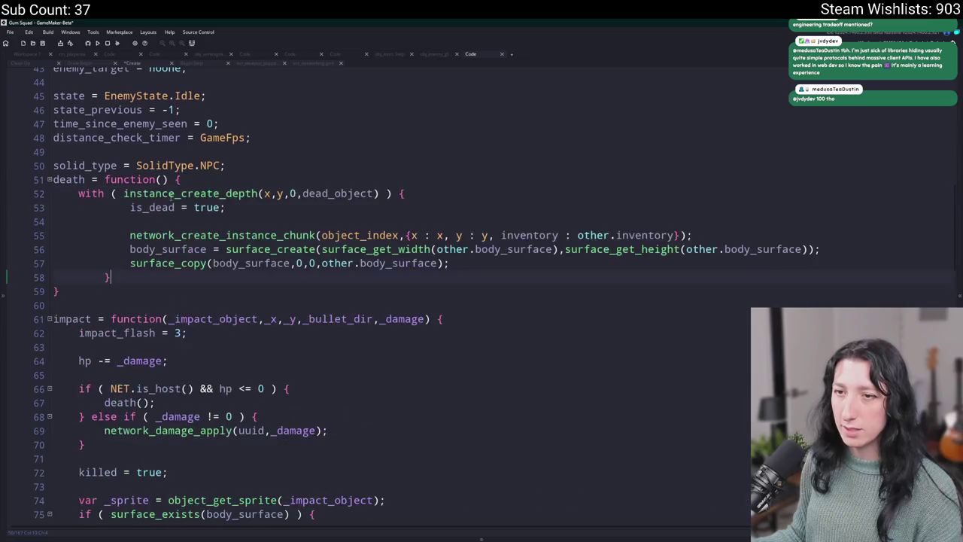
pyautogui.keyDown('shift'); pyautogui.click(130, 207); pyautogui.keyUp('shift')
pyautogui.hotkey('shift', 'Tab')
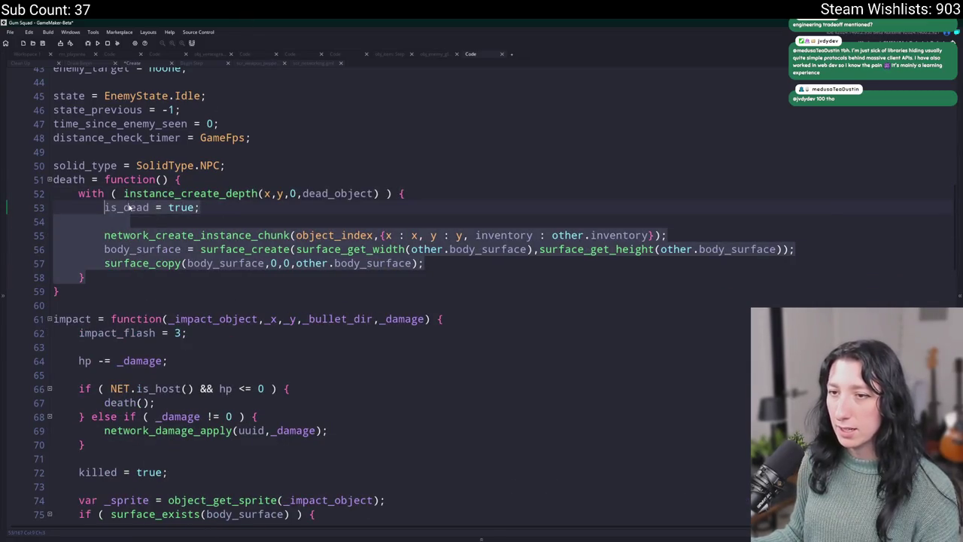
pyautogui.click(246, 165)
pyautogui.press('Return')
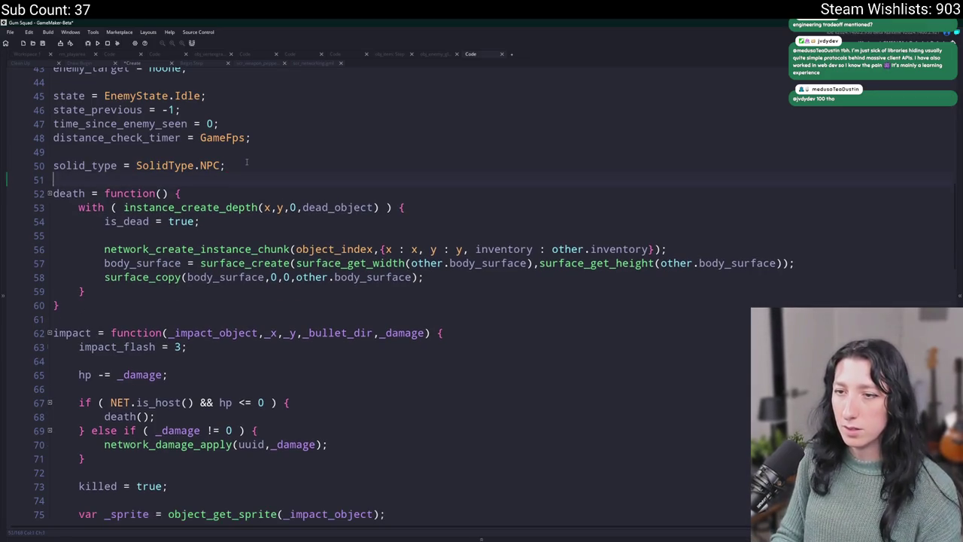
# Step: Delete the old if ( hp <= 0 ) death block from impact
pyautogui.click(295, 249)
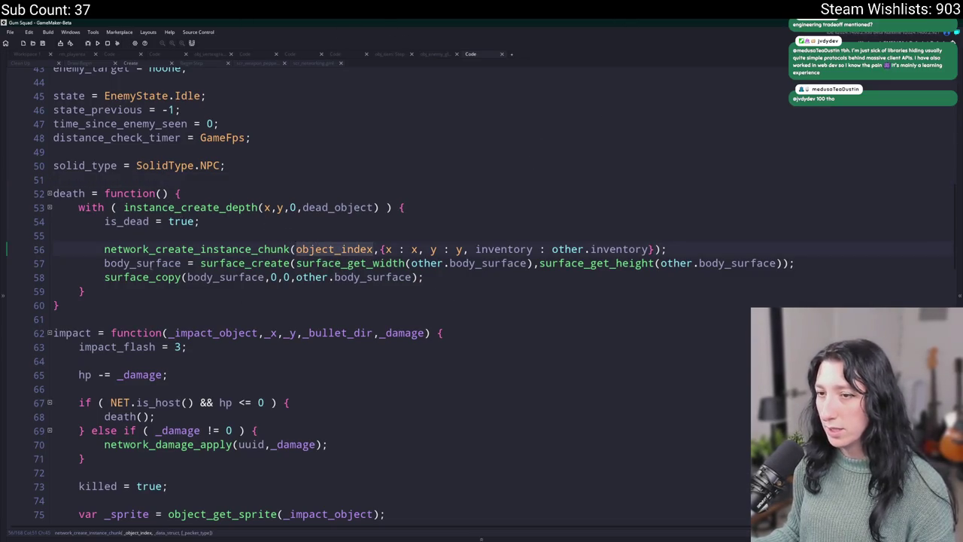
pyautogui.click(182, 264)
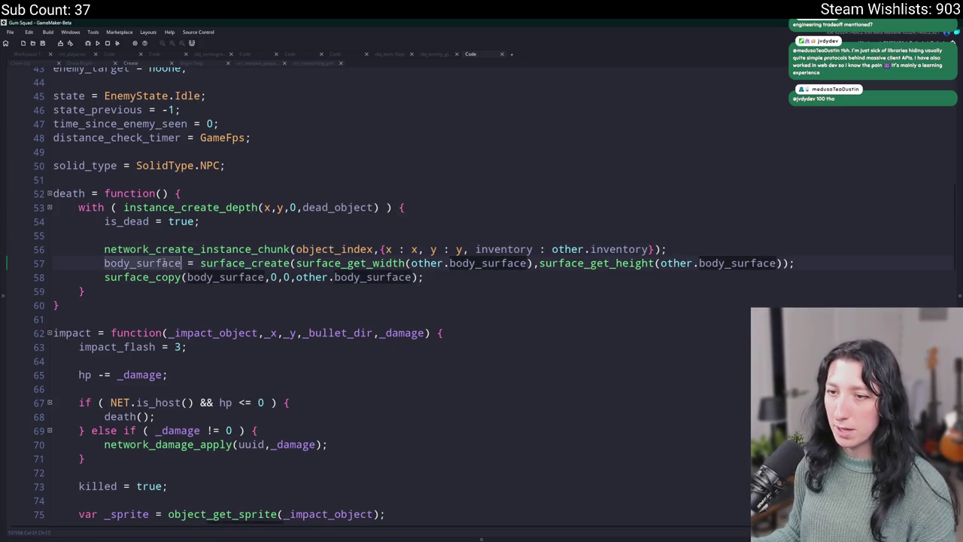
pyautogui.scroll(-10, 182, 263)
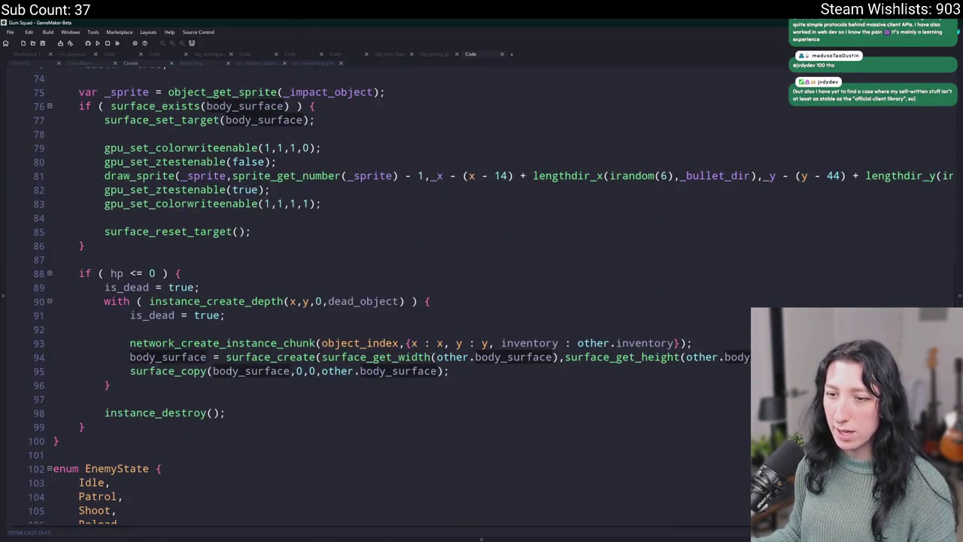
pyautogui.moveTo(149, 426)
pyautogui.mouseDown()
pyautogui.moveTo(120, 406)
pyautogui.moveTo(113, 246)
pyautogui.mouseUp()
pyautogui.press('BackSpace')
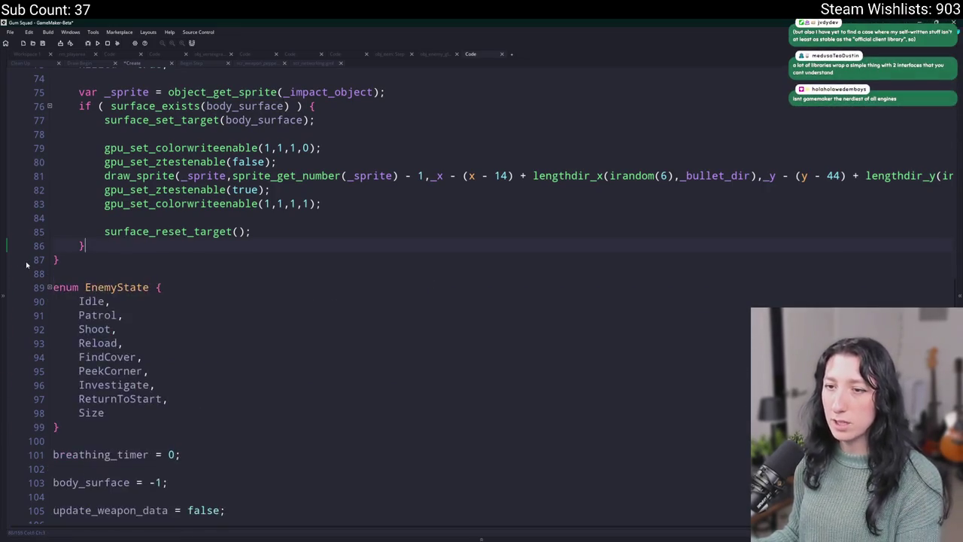
pyautogui.scroll(4, 41, 269)
pyautogui.scroll(5, 41, 269)
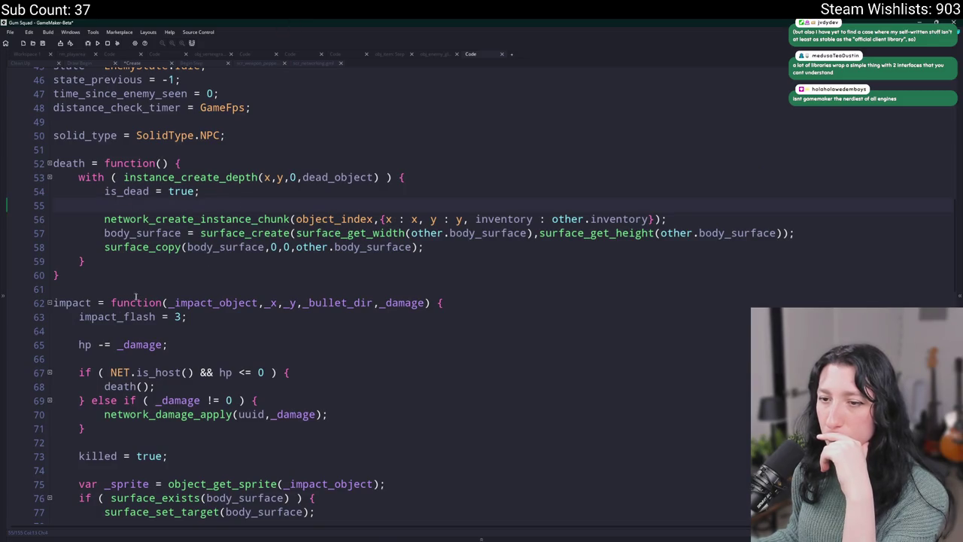
# Step: Move 'killed = true;' from impact to the top of the death function
pyautogui.click(108, 455)
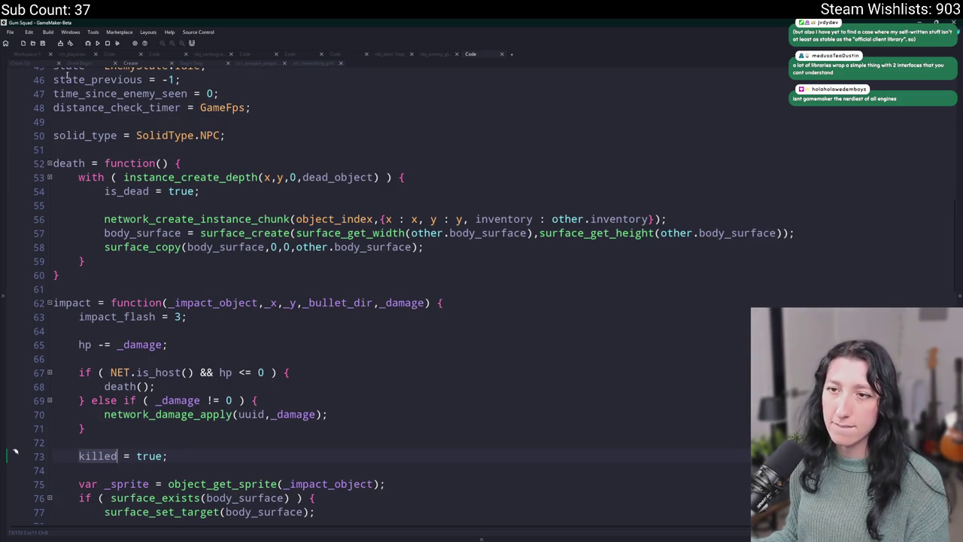
pyautogui.click(169, 455)
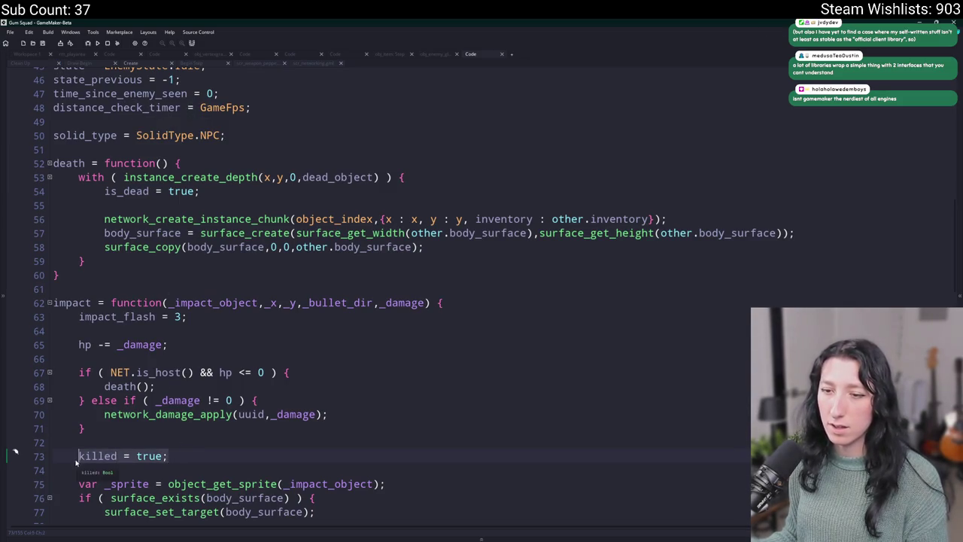
pyautogui.hotkey('shift', 'Up')
pyautogui.hotkey('shift', 'Up')
pyautogui.hotkey('ctrl', 'c')
pyautogui.press('BackSpace')
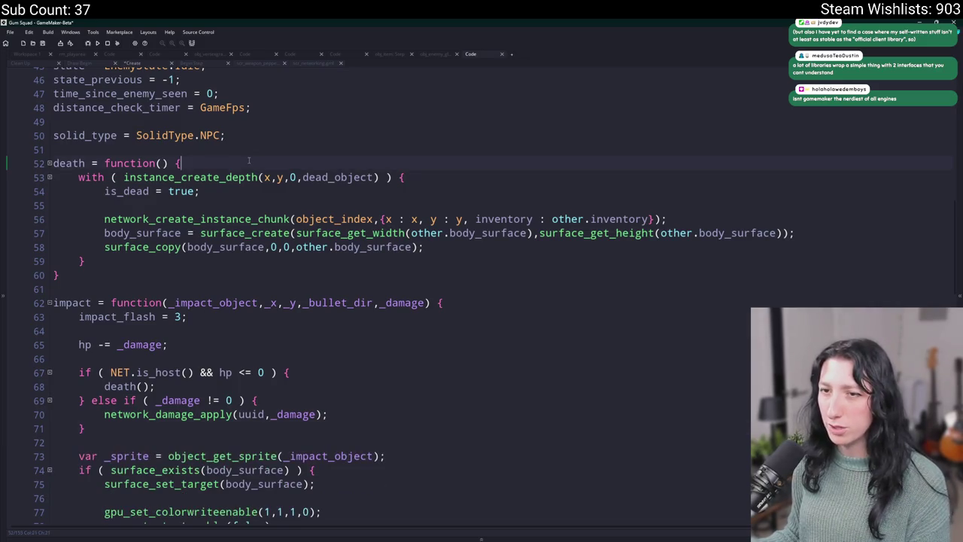
pyautogui.hotkey('ctrl', 'v')
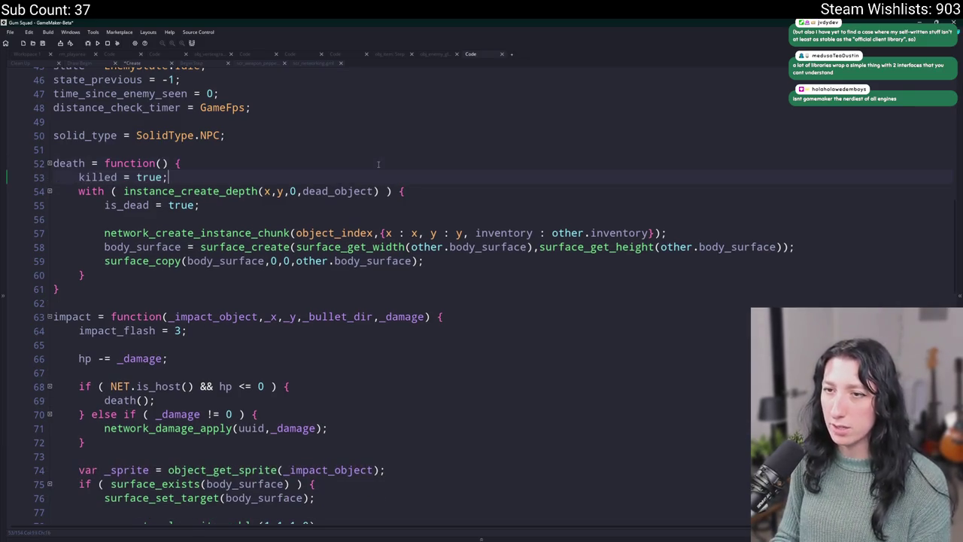
pyautogui.press('Return')
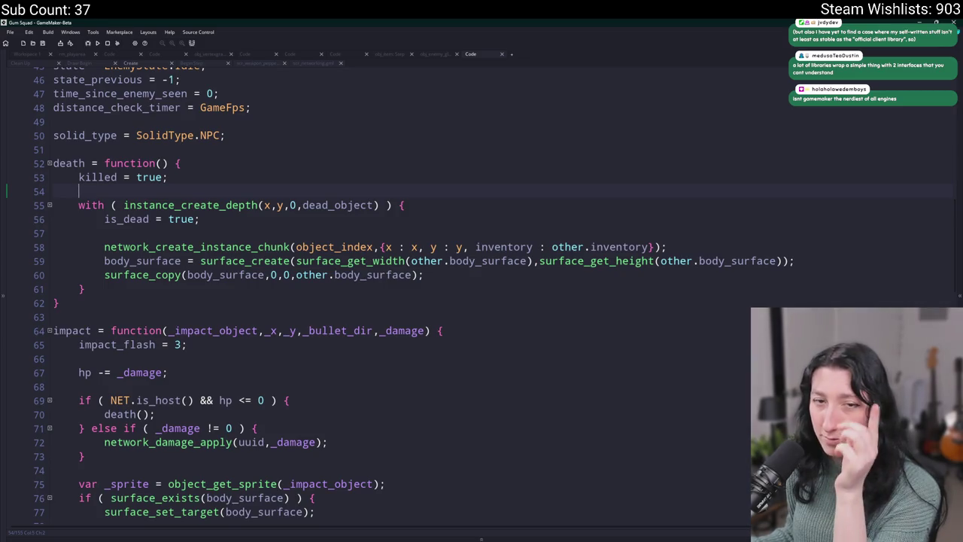
# Step: Review the instance_create_depth and chunk call, then open network_create_instance_chunk's definition
pyautogui.click(439, 201)
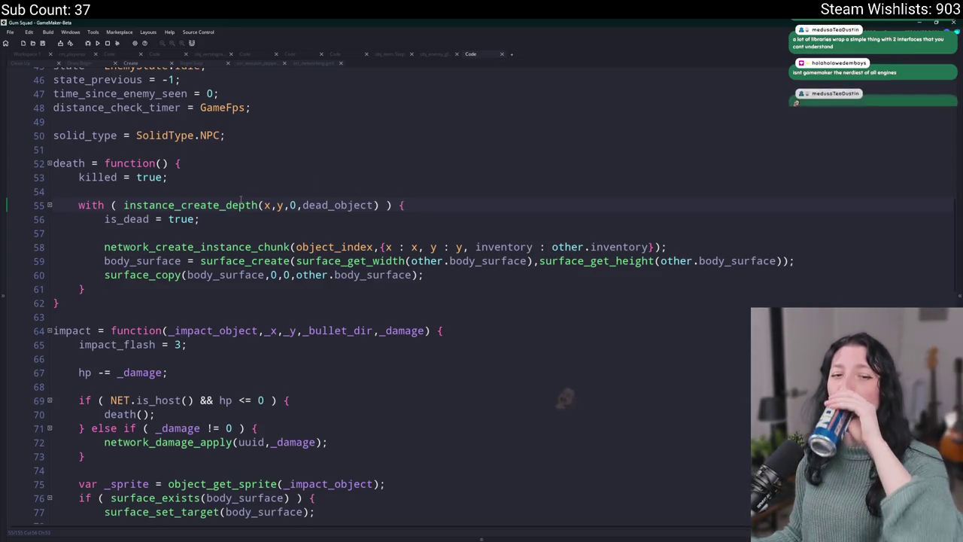
pyautogui.moveTo(239, 200)
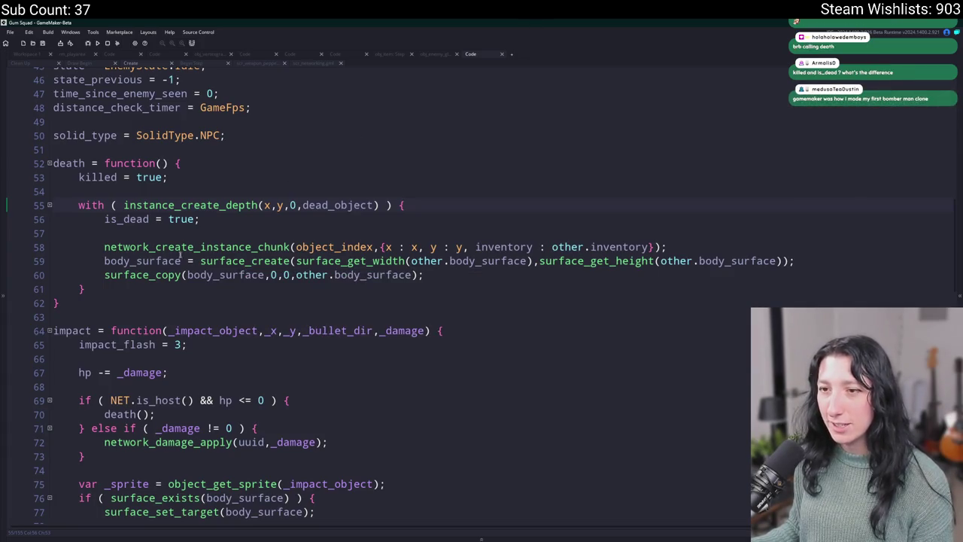
pyautogui.click(684, 248)
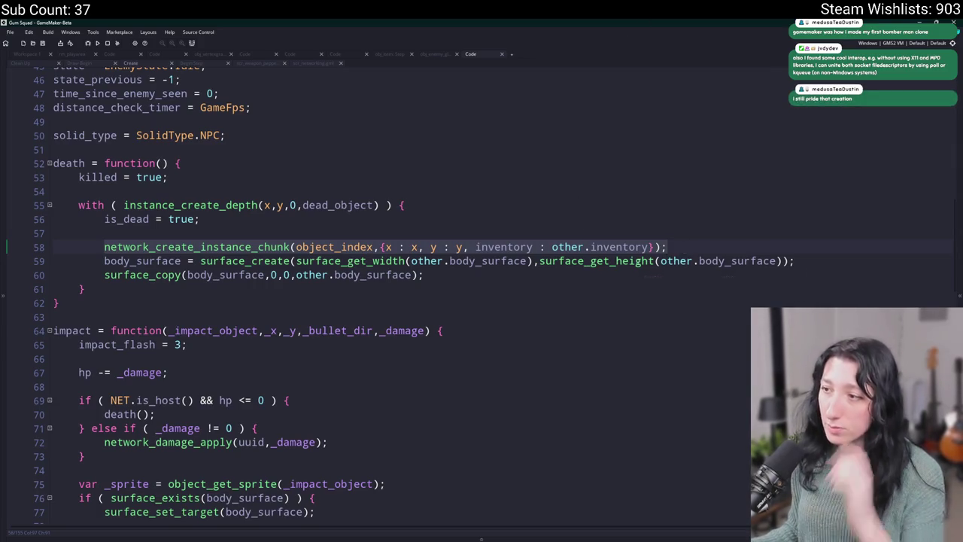
pyautogui.click(419, 247)
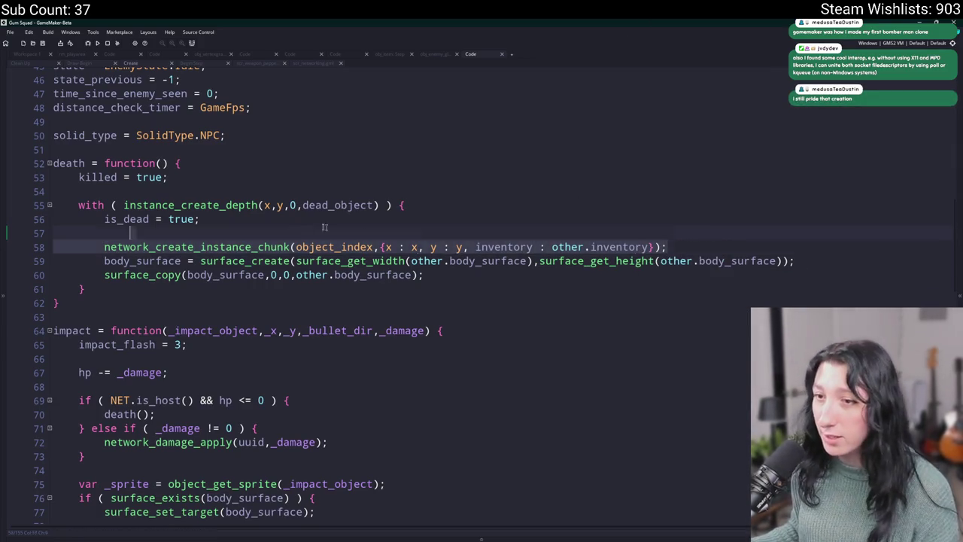
pyautogui.press('Home')
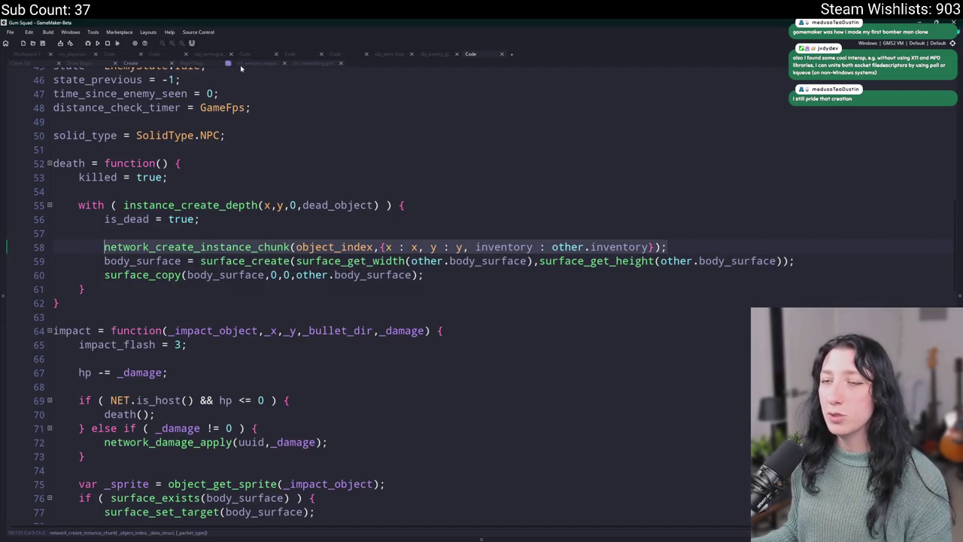
pyautogui.middleClick(232, 249)
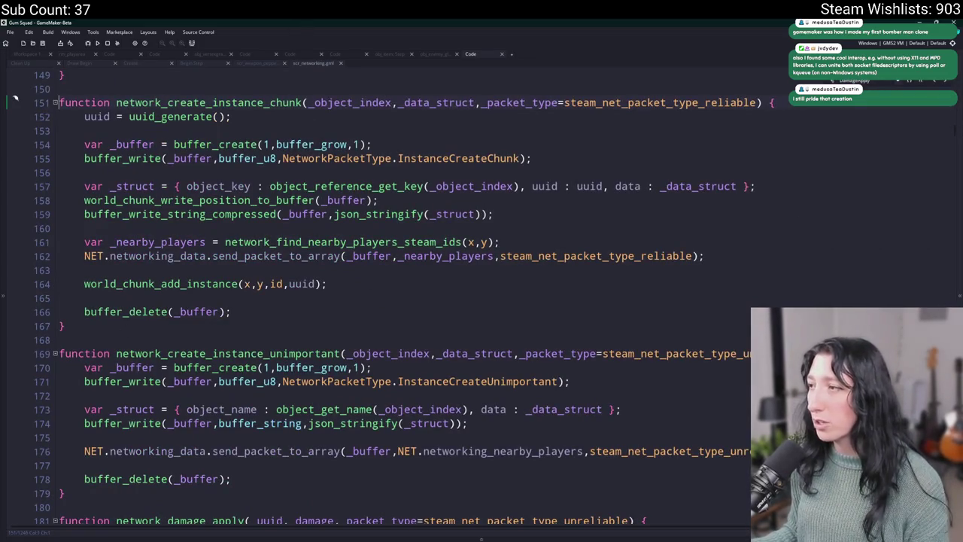
# Step: Duplicate the DamageApply entry in the NetworkPacketType enum
pyautogui.press('Up')
pyautogui.press('Up')
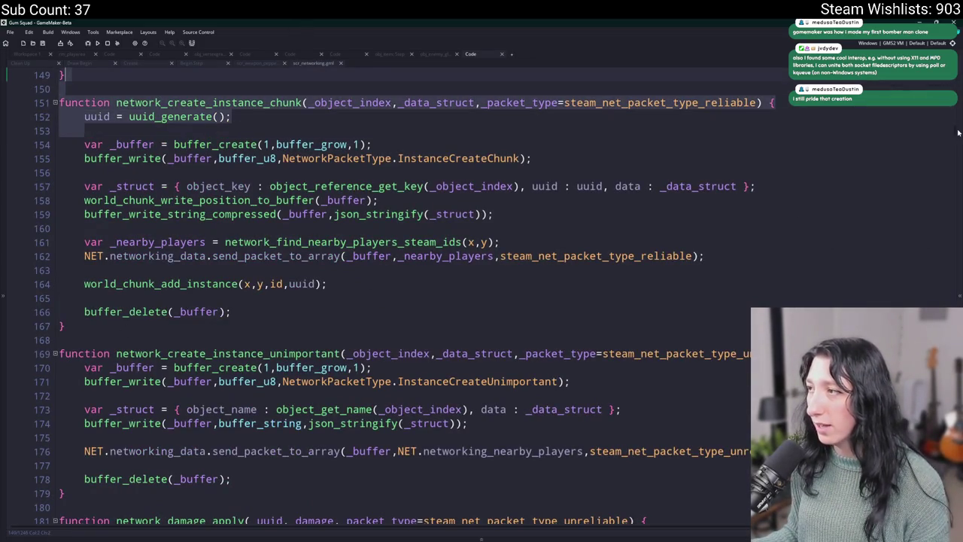
pyautogui.hotkey('ctrl', 'Home')
pyautogui.scroll(-2, 401, 197)
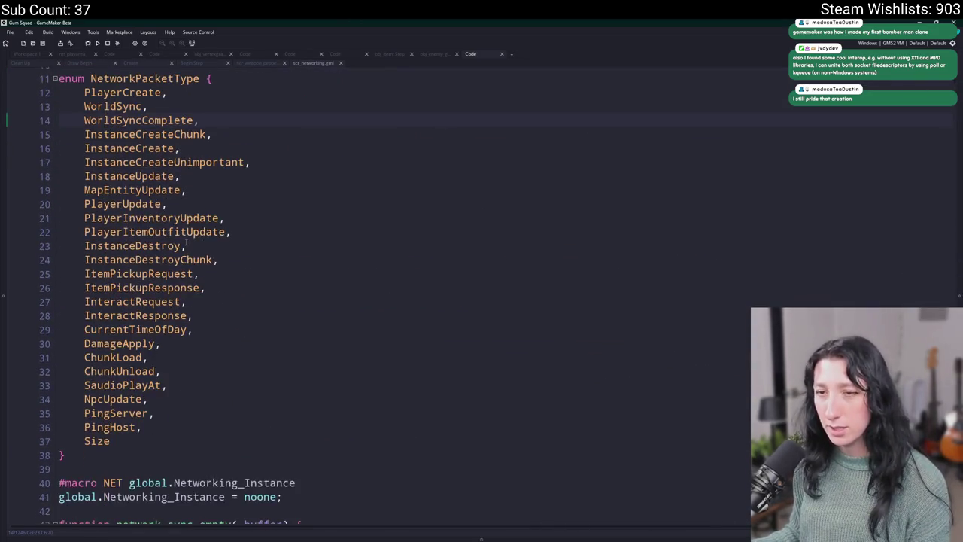
pyautogui.click(160, 343)
pyautogui.hotkey('ctrl', 'd')
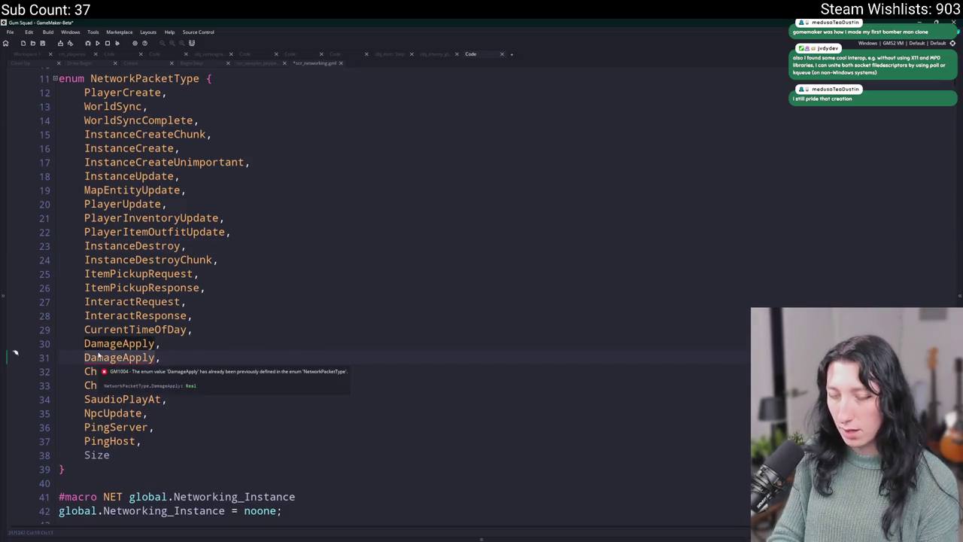
pyautogui.doubleClick(98, 358)
pyautogui.press('BackSpace')
pyautogui.write('Death,')
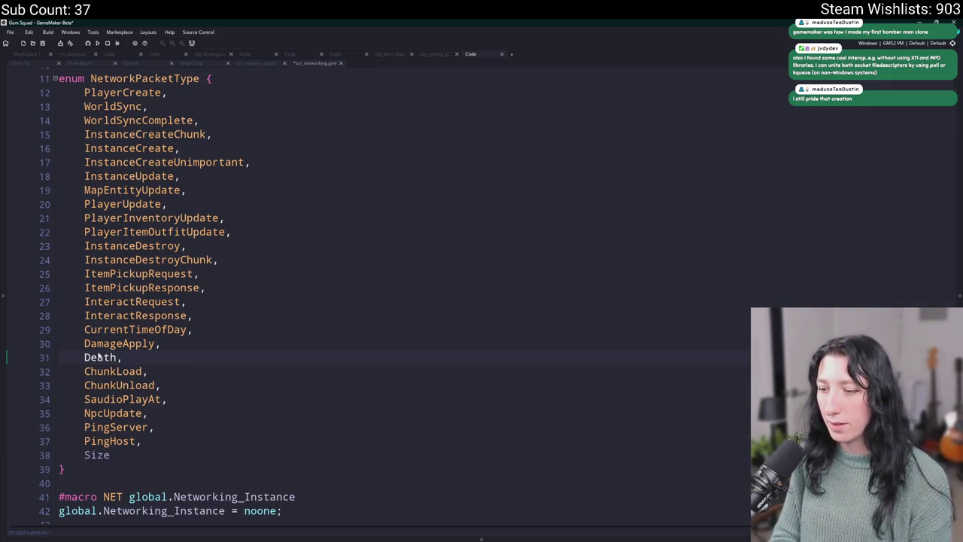
# Step: Name the duplicated entry NpcDeath and save the networking script
pyautogui.press('BackSpace')
pyautogui.press('BackSpace')
pyautogui.press('BackSpace')
pyautogui.write('NPCDeath')
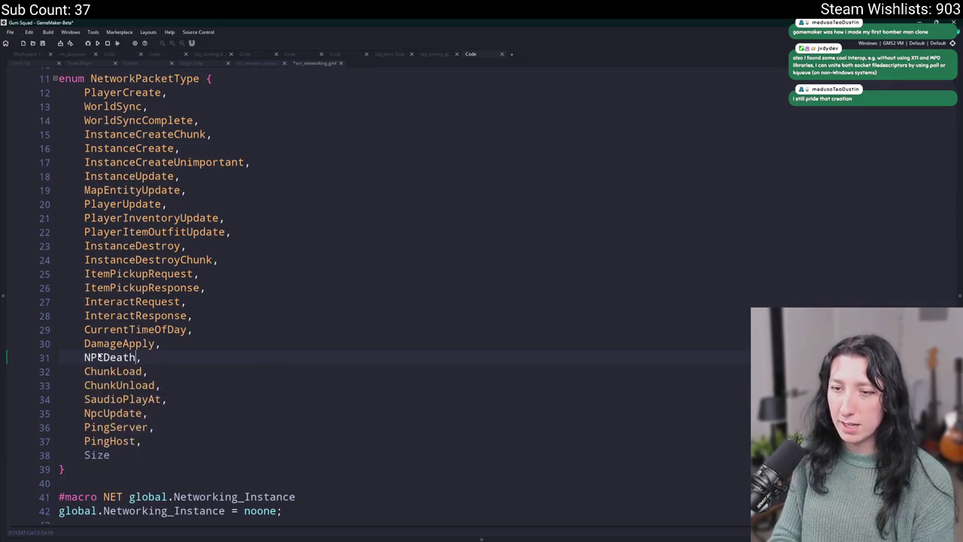
pyautogui.moveTo(103, 357); pyautogui.dragTo(90, 358)
pyautogui.write('pc')
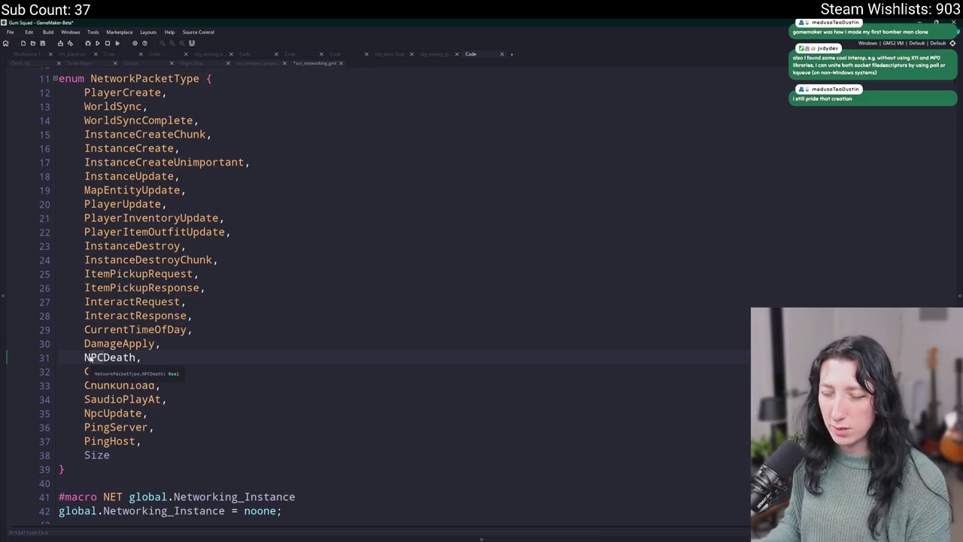
pyautogui.press('Escape')
pyautogui.write('c')
pyautogui.press('Escape')
pyautogui.hotkey('ctrl', 's')
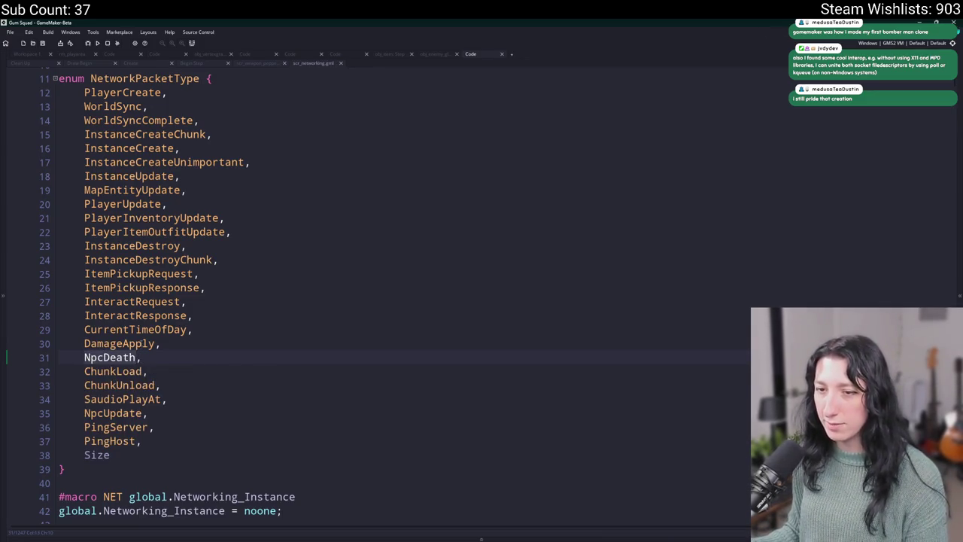
pyautogui.press('Up')
pyautogui.hotkey('alt', 'Left')
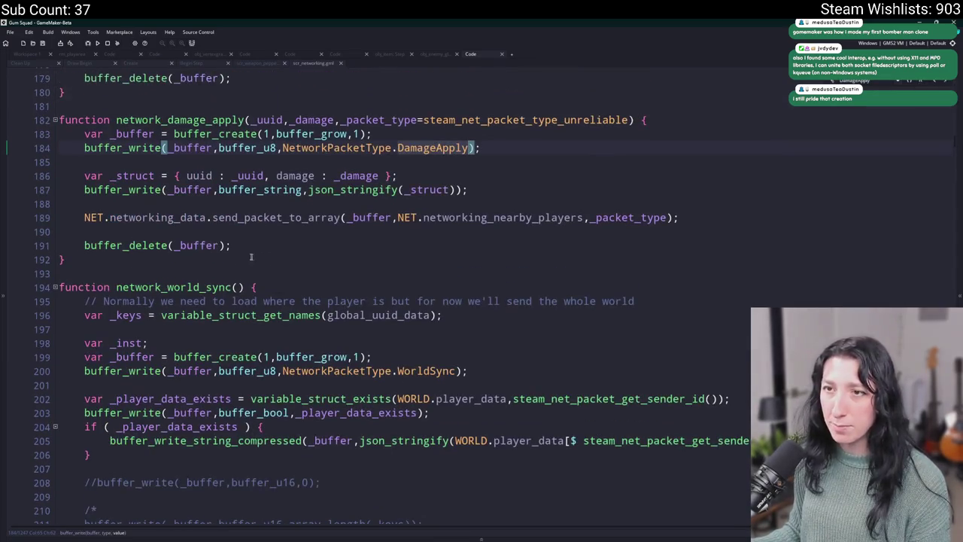
# Step: Browse the networking functions and search the script for instance_chunk
pyautogui.click(192, 179)
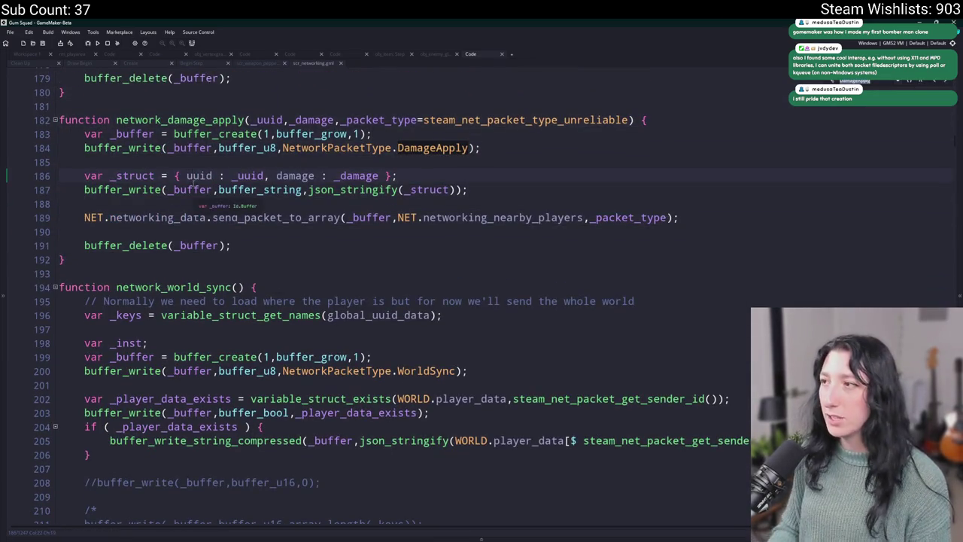
pyautogui.hotkey('alt', 'Left')
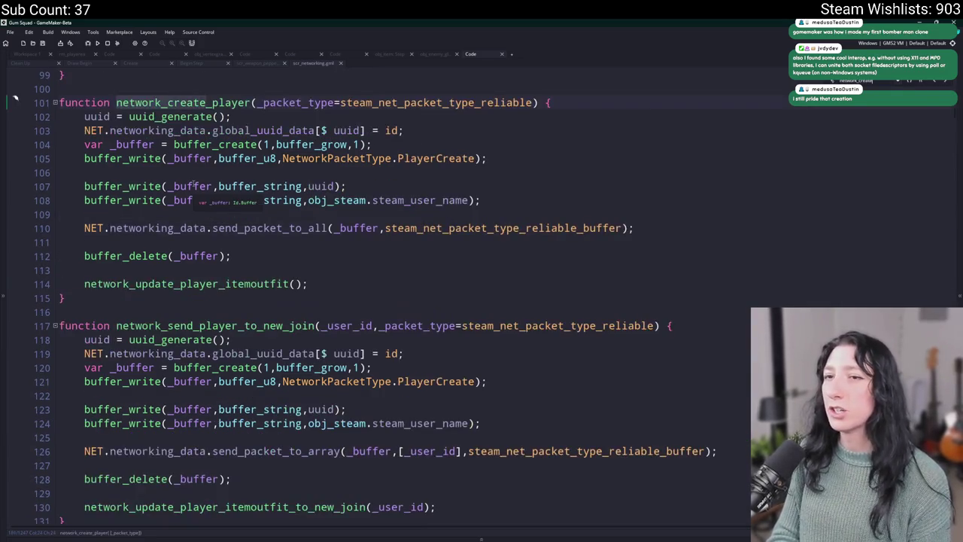
pyautogui.hotkey('alt', 'Left')
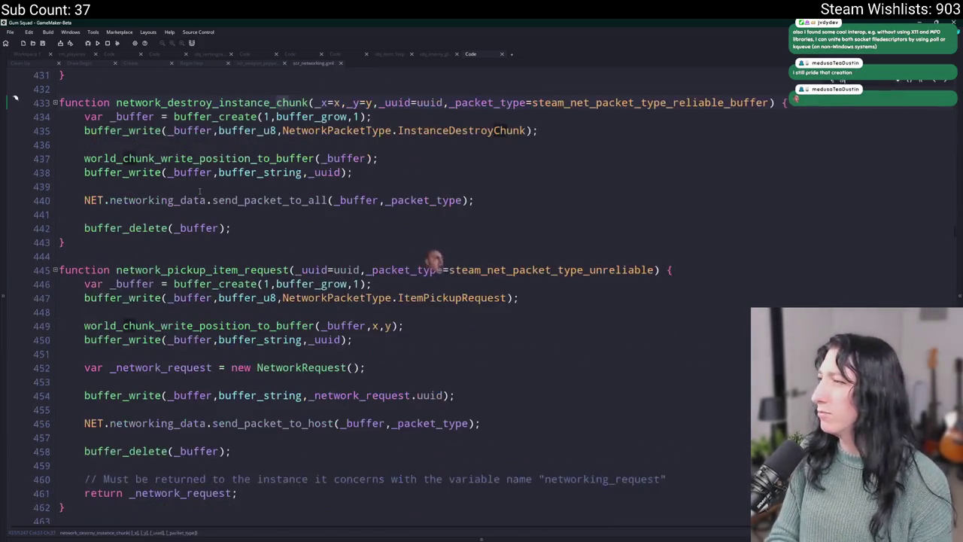
pyautogui.scroll(4, 246, 223)
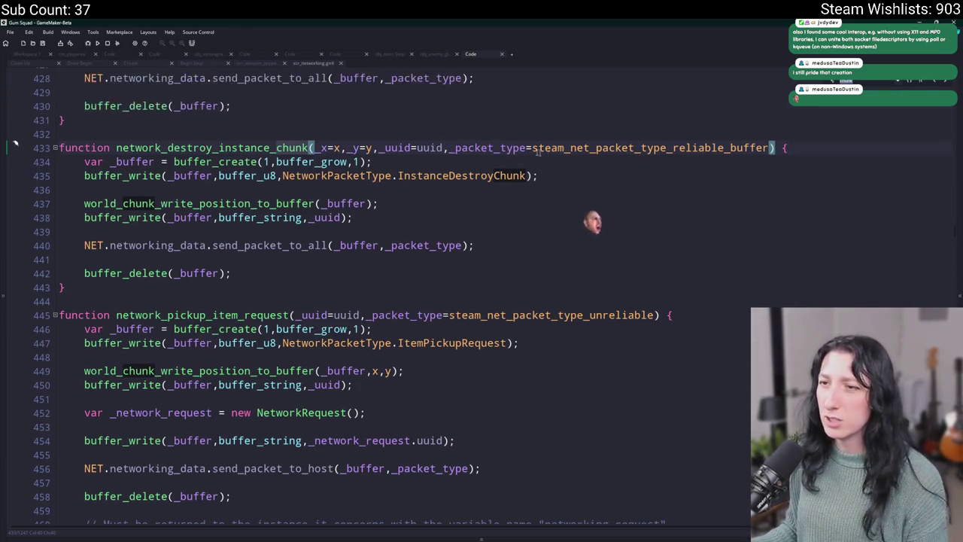
pyautogui.scroll(2, 246, 224)
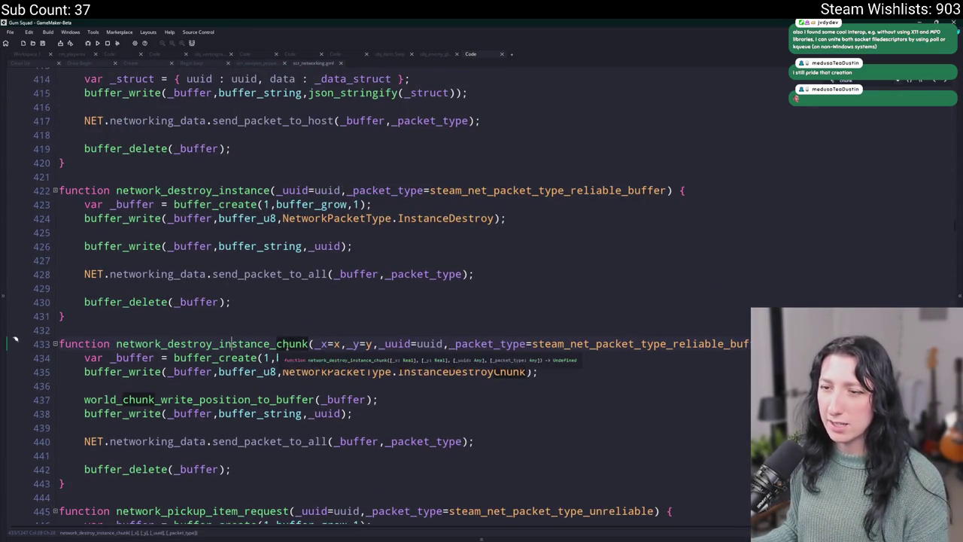
pyautogui.moveTo(219, 344); pyautogui.dragTo(308, 343)
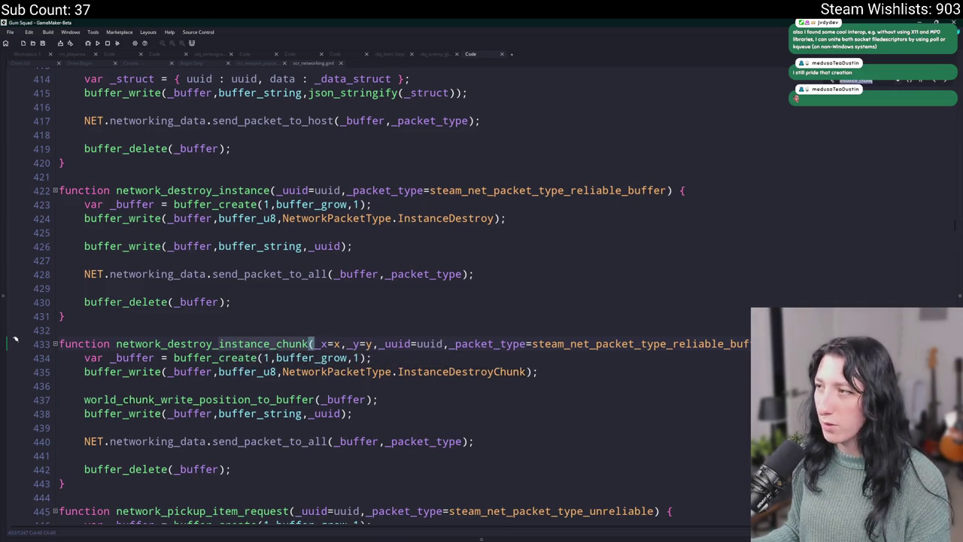
pyautogui.hotkey('ctrl', 'f')
pyautogui.click(934, 81)
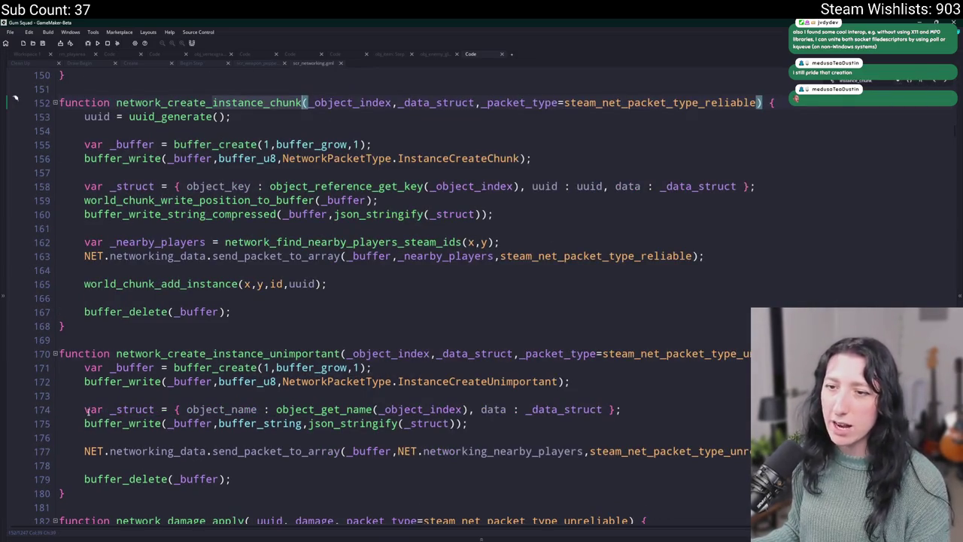
# Step: Duplicate network_create_instance_chunk as network_send_npc_death with an unreliable default packet type
pyautogui.click(49, 89)
pyautogui.hotkey('ctrl', 'd')
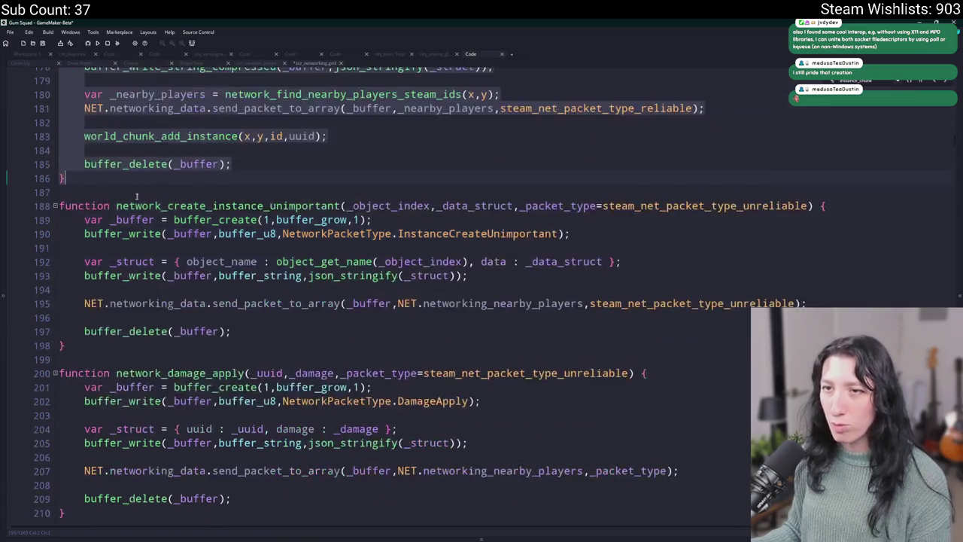
pyautogui.scroll(5, 252, 143)
pyautogui.write('NpcDeath')
pyautogui.hotkey('ctrl', 'z')
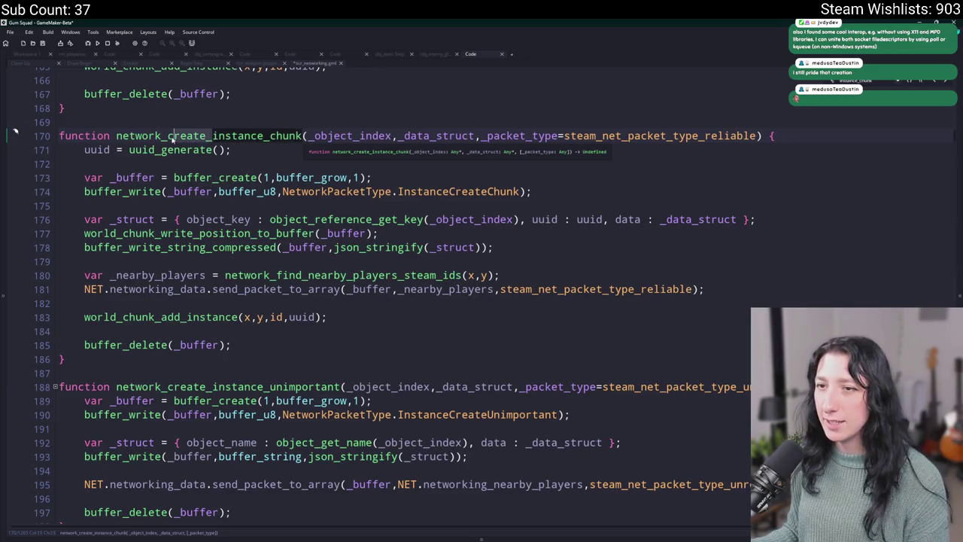
pyautogui.hotkey('ctrl', 'Delete')
pyautogui.write('send')
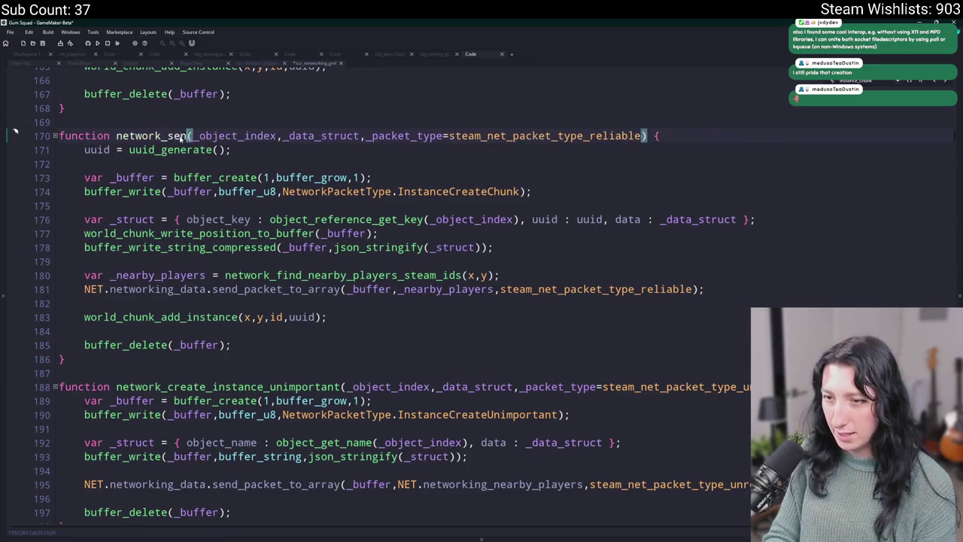
pyautogui.write('_npc_death')
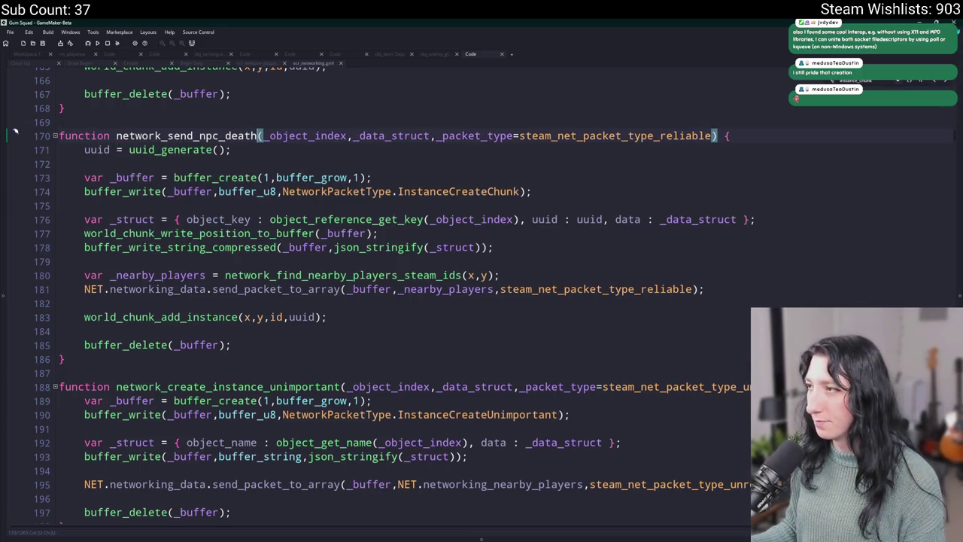
pyautogui.click(660, 135)
pyautogui.write('un')
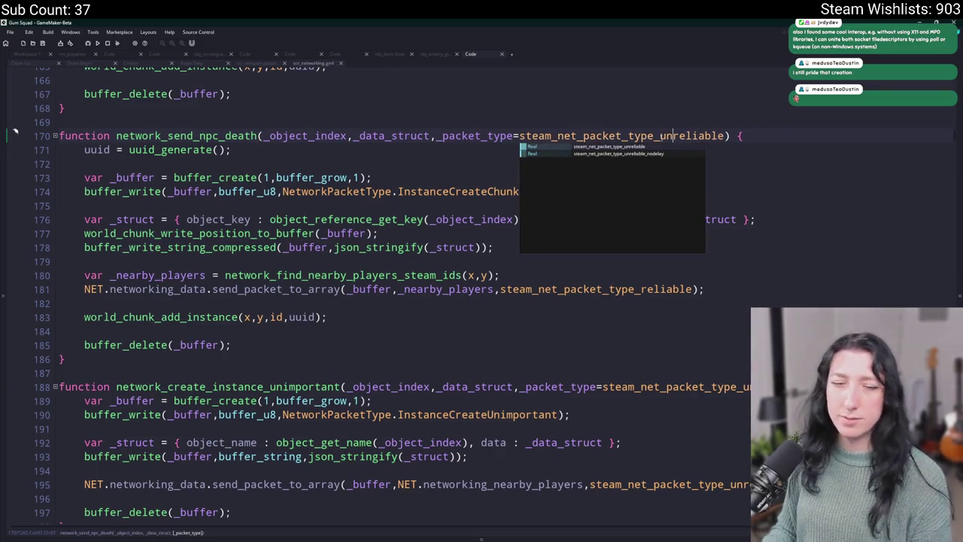
pyautogui.click(393, 160)
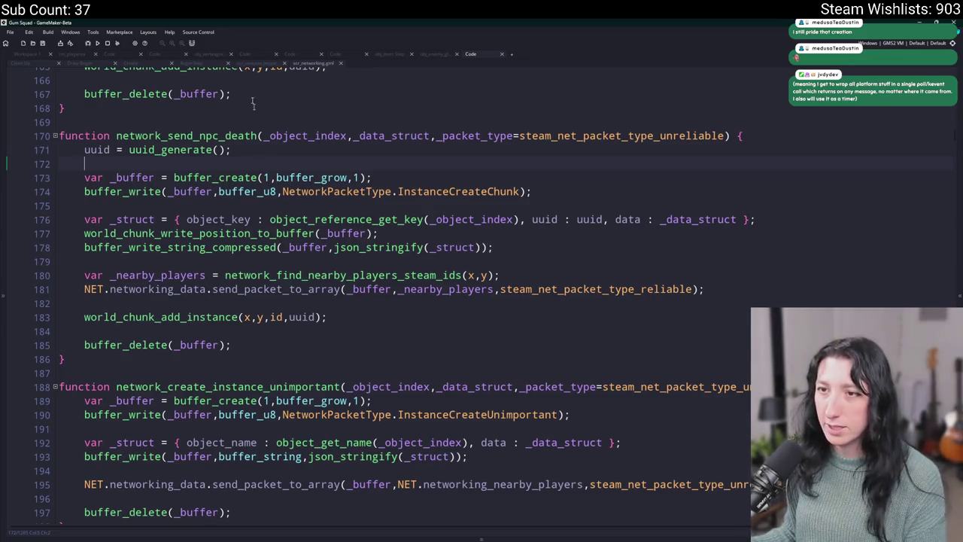
pyautogui.press('Up')
pyautogui.press('End')
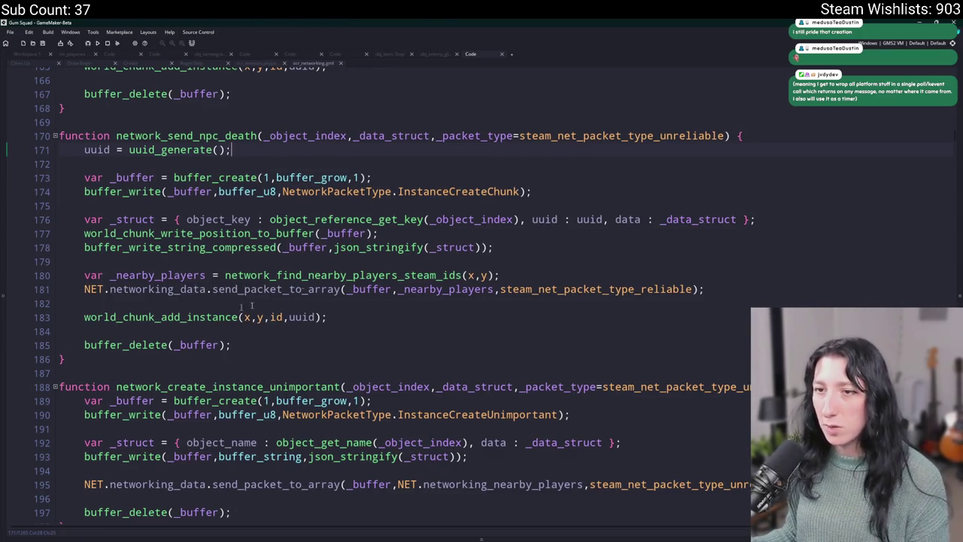
# Step: Change the packet type written on line 174 from InstanceCreateChunk to NpcDeath
pyautogui.click(626, 200)
pyautogui.click(623, 190)
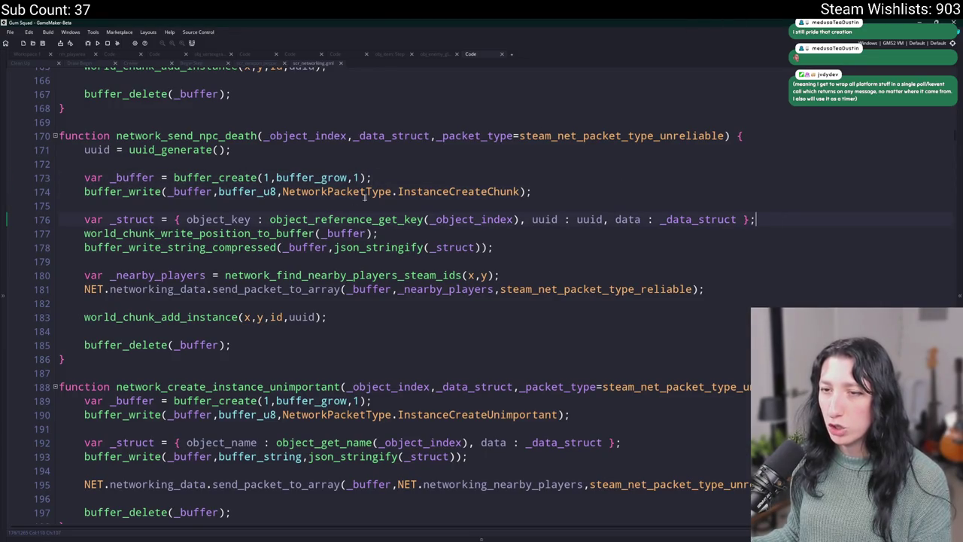
pyautogui.click(239, 153)
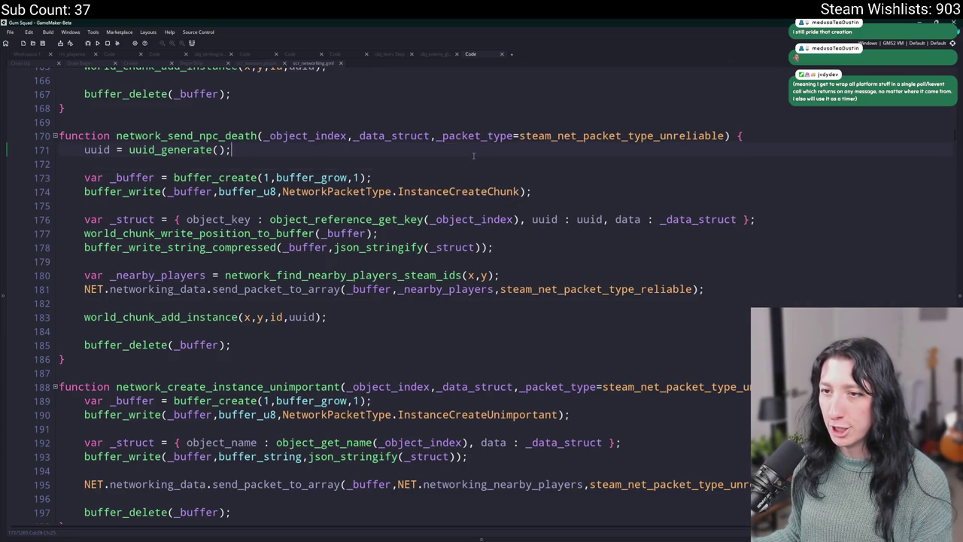
pyautogui.click(485, 192)
pyautogui.doubleClick(484, 191)
pyautogui.write('NpcDeath')
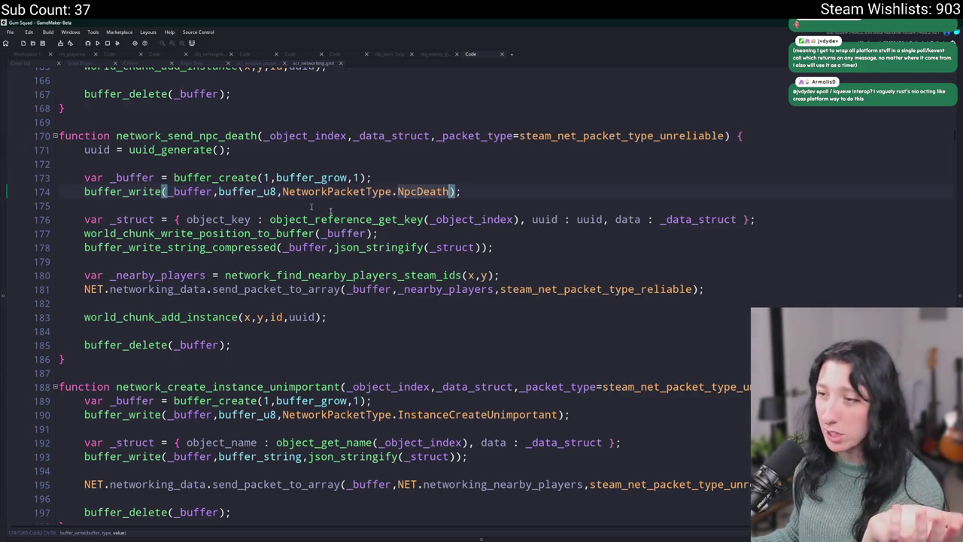
# Step: Replace steam_net_packet_type_reliable on line 181 with _packet_type, then review the function's fields
pyautogui.click(514, 219)
pyautogui.click(479, 219)
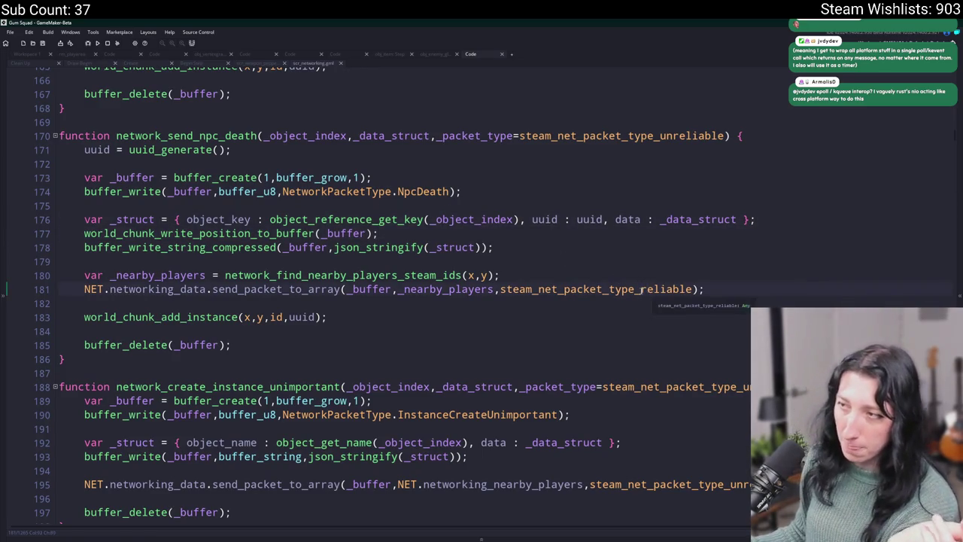
pyautogui.click(693, 289)
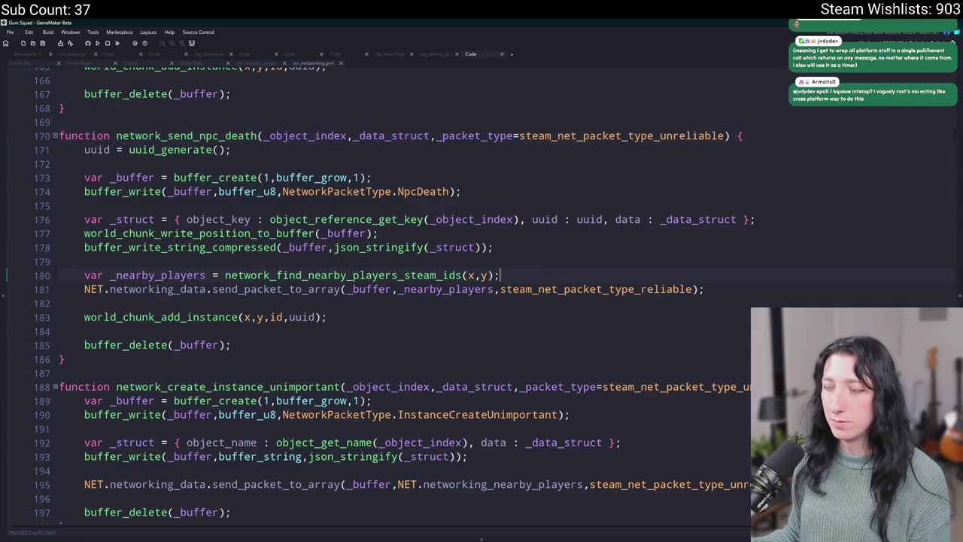
pyautogui.hotkey('ctrl', 'shift', 'Left')
pyautogui.write('_packet_type')
pyautogui.click(257, 135)
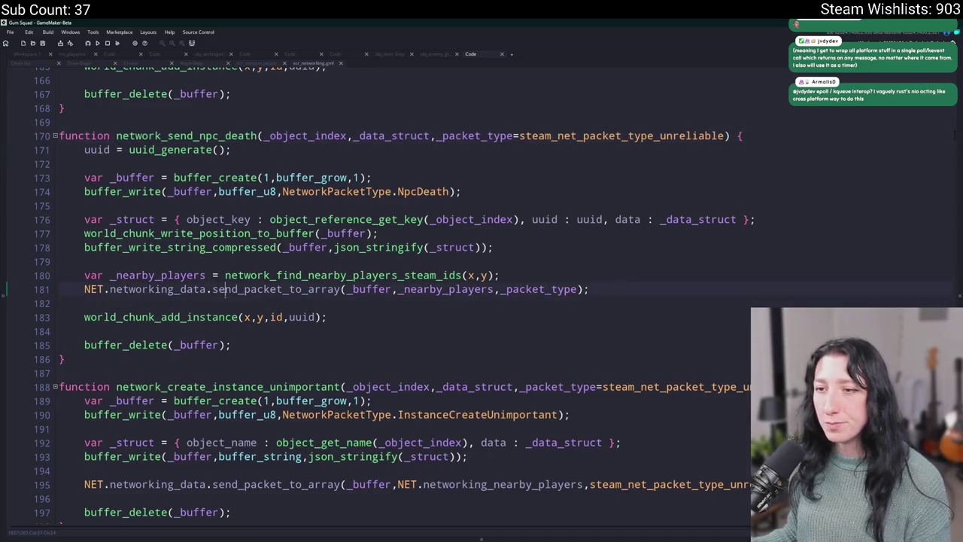
pyautogui.click(271, 219)
pyautogui.click(257, 233)
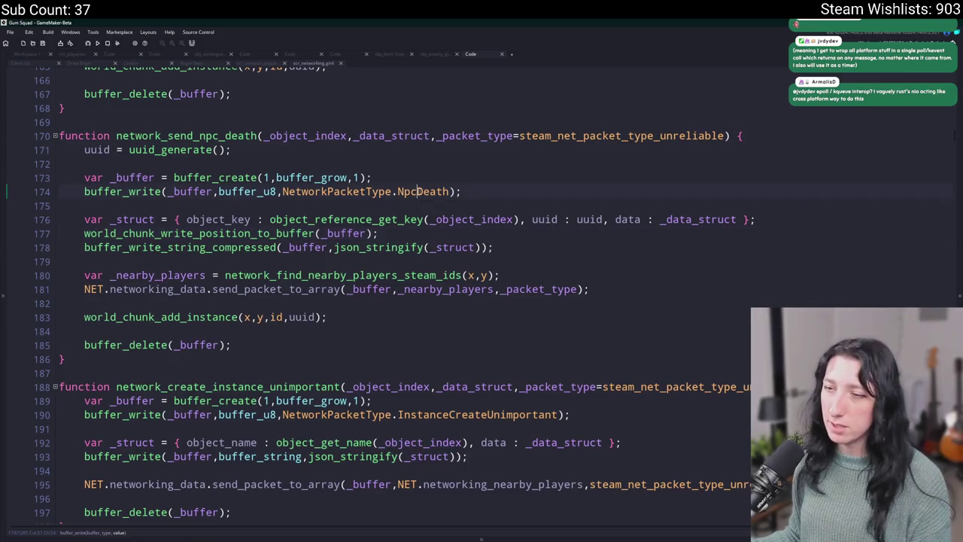
pyautogui.click(449, 191)
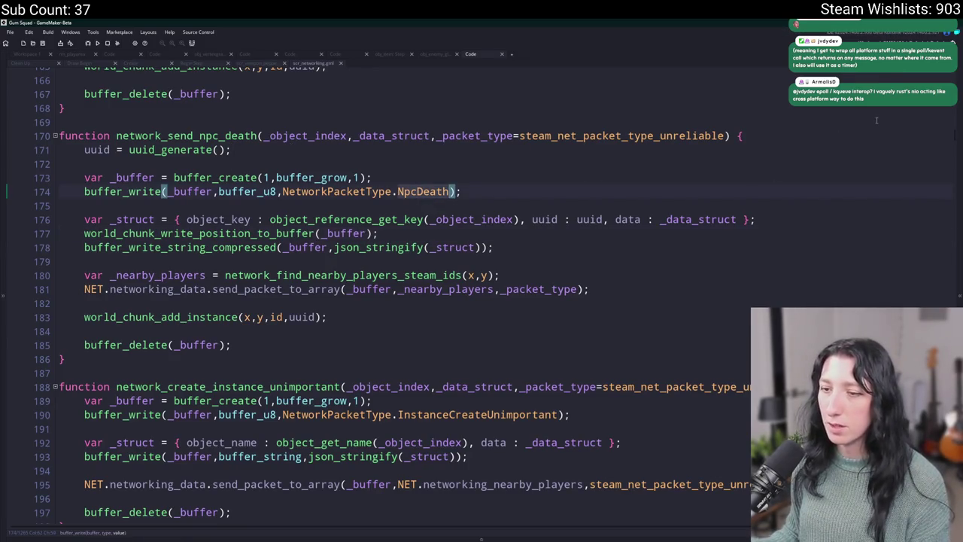
pyautogui.scroll(5, 872, 122)
# Step: Duplicate the InstanceCreateChunk packet handler and rename the copy's key to NpcDeath
pyautogui.click(524, 136)
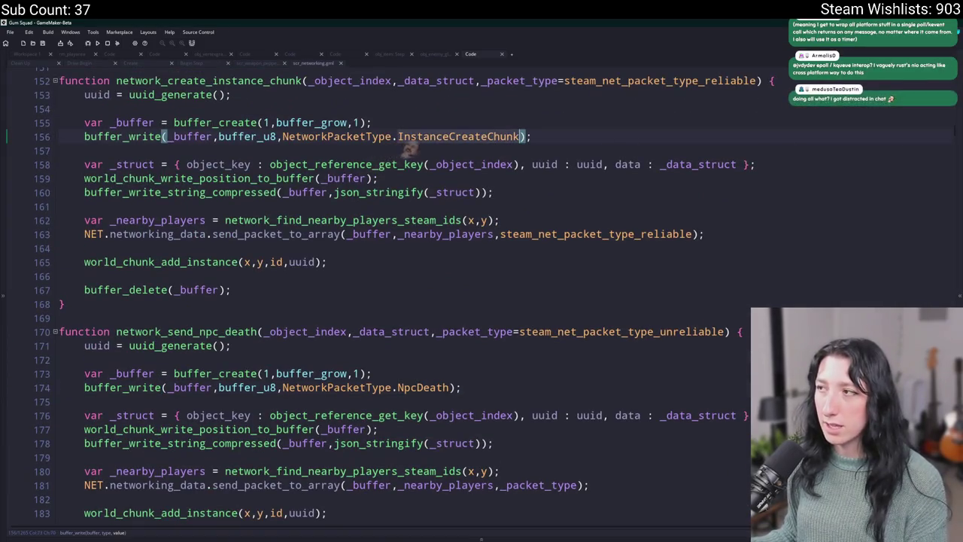
pyautogui.press('F12')
pyautogui.click(221, 295)
pyautogui.keyDown('shift'); pyautogui.click(273, 81); pyautogui.keyUp('shift')
pyautogui.hotkey('ctrl', 'd')
pyautogui.scroll(5, 172, 88)
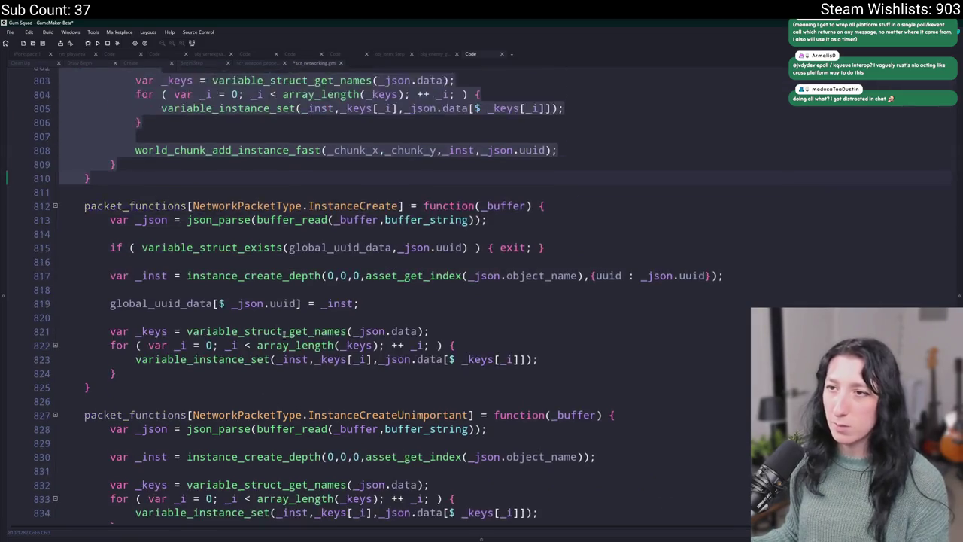
pyautogui.doubleClick(372, 149)
pyautogui.write('NpcDeath')
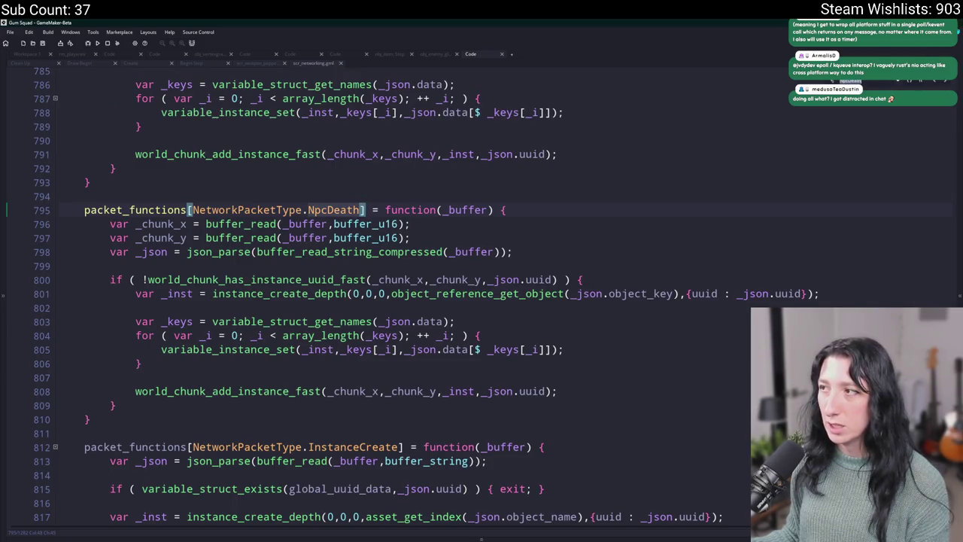
# Step: Return to network_send_npc_death and inspect its _object_index parameter
pyautogui.hotkey('alt', 'Left')
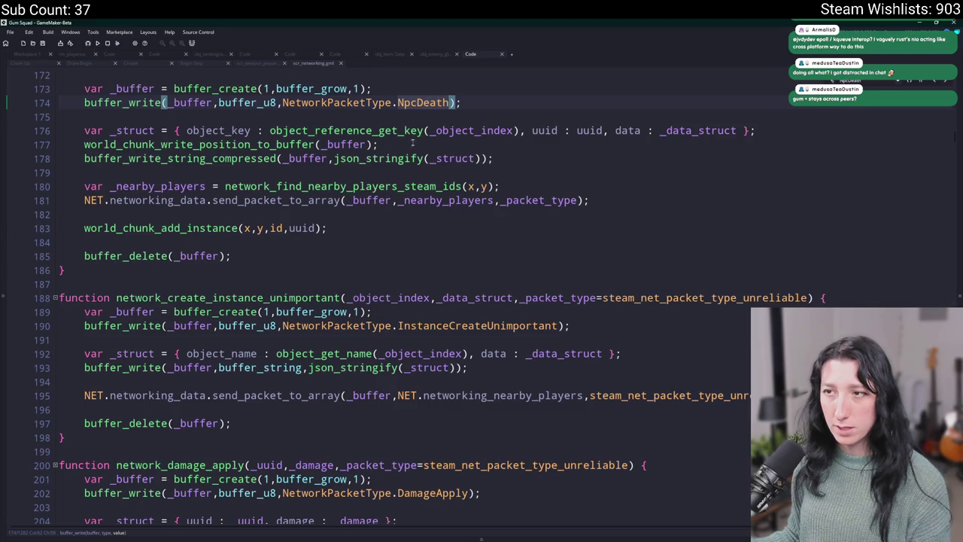
pyautogui.press('End')
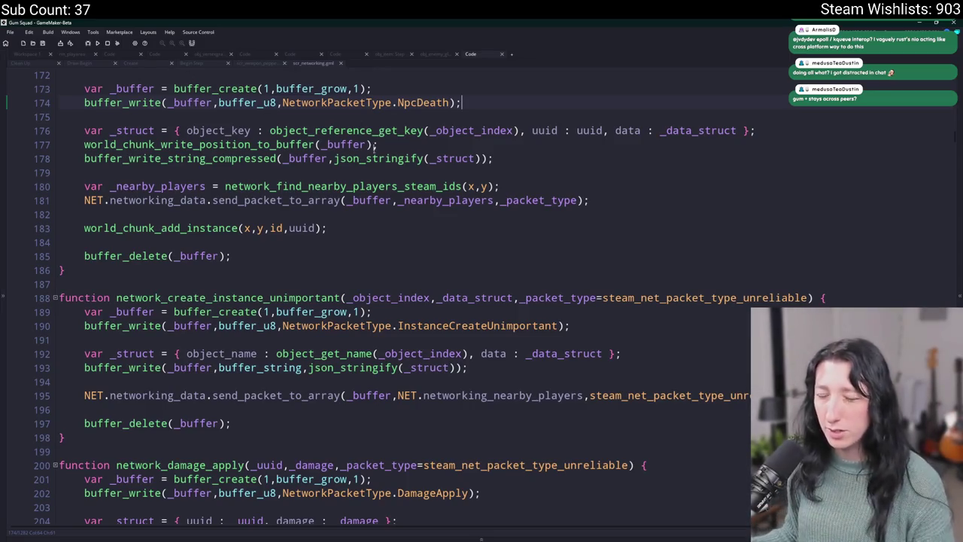
pyautogui.scroll(2, 272, 135)
pyautogui.click(347, 122)
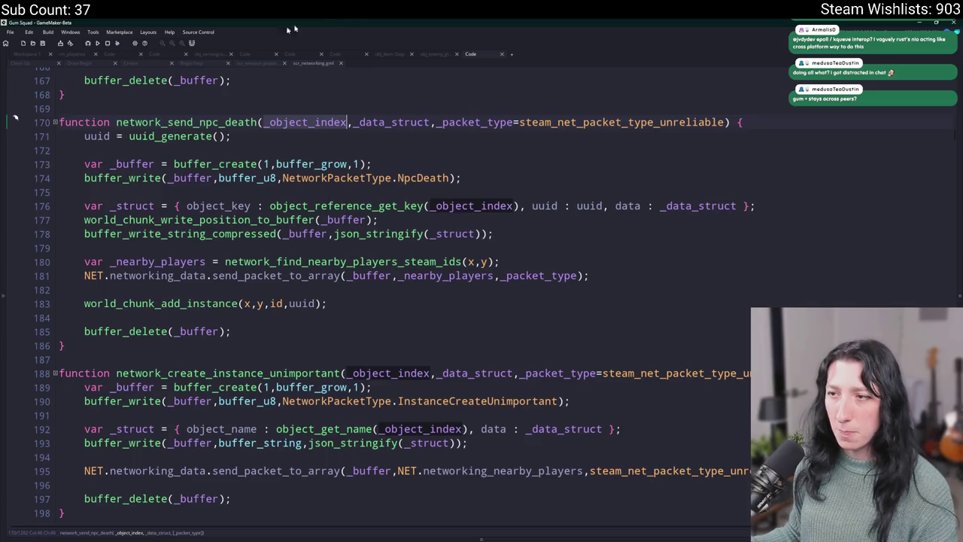
# Step: Open the enemy object's Create event and review the death code on lines 54–60
pyautogui.click(354, 121)
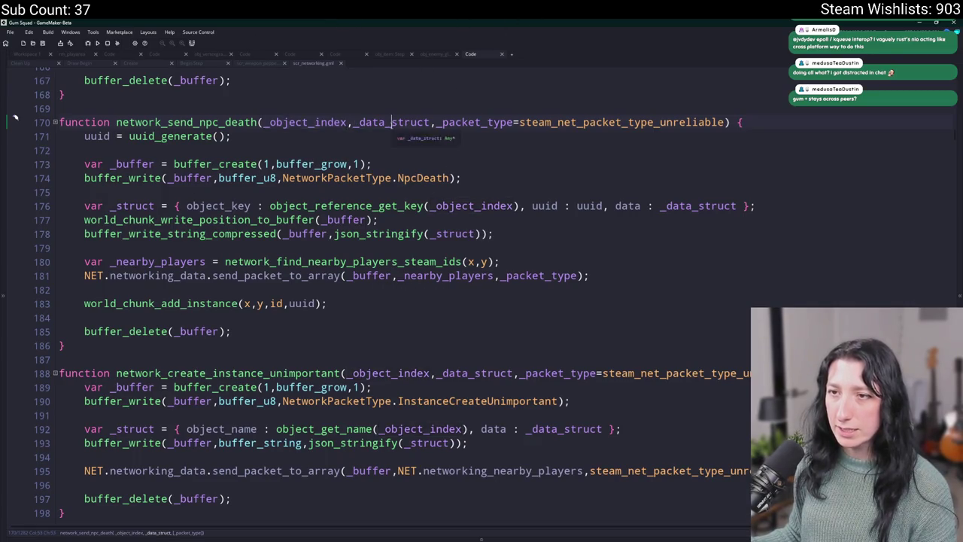
pyautogui.scroll(1, 263, 150)
pyautogui.click(168, 167)
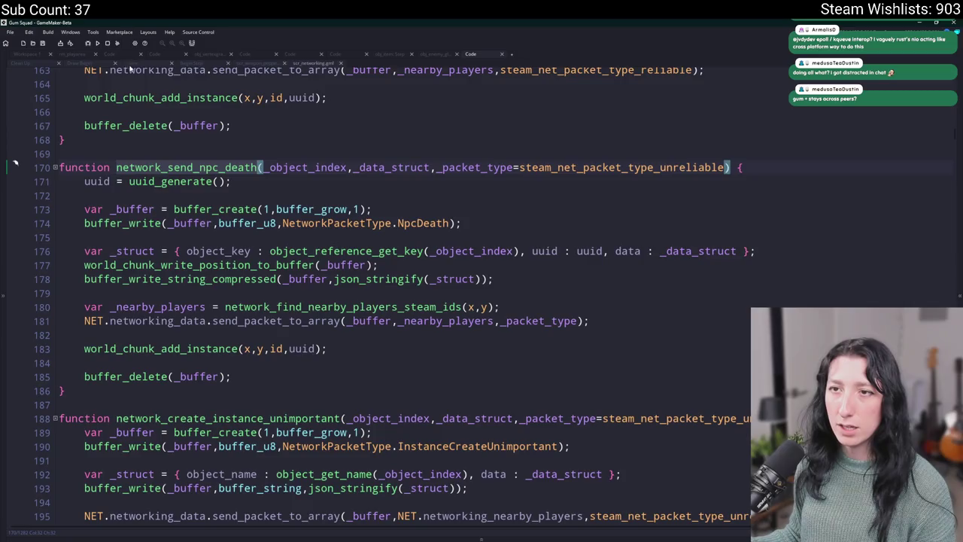
pyautogui.click(144, 64)
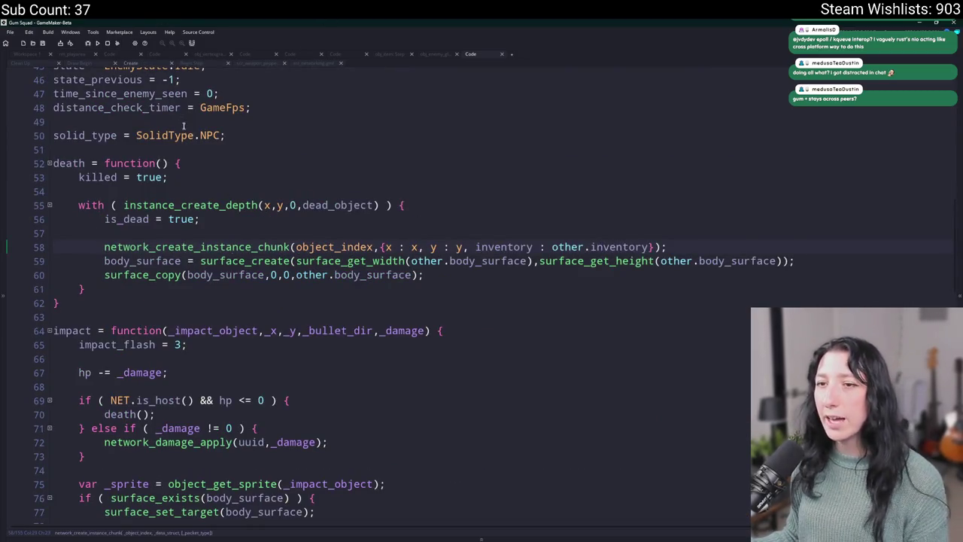
pyautogui.moveTo(113, 193)
pyautogui.mouseDown()
pyautogui.moveTo(83, 178)
pyautogui.moveTo(136, 226)
pyautogui.moveTo(104, 261)
pyautogui.moveTo(104, 289)
pyautogui.mouseUp()
pyautogui.click(189, 226)
pyautogui.click(104, 247)
pyautogui.click(103, 261)
pyautogui.click(104, 261)
# Step: Replace create_instance_chunk on line 58 with network_send_npc_death
pyautogui.click(212, 247)
pyautogui.write('NpcDeath')
pyautogui.hotkey('ctrl', 'z')
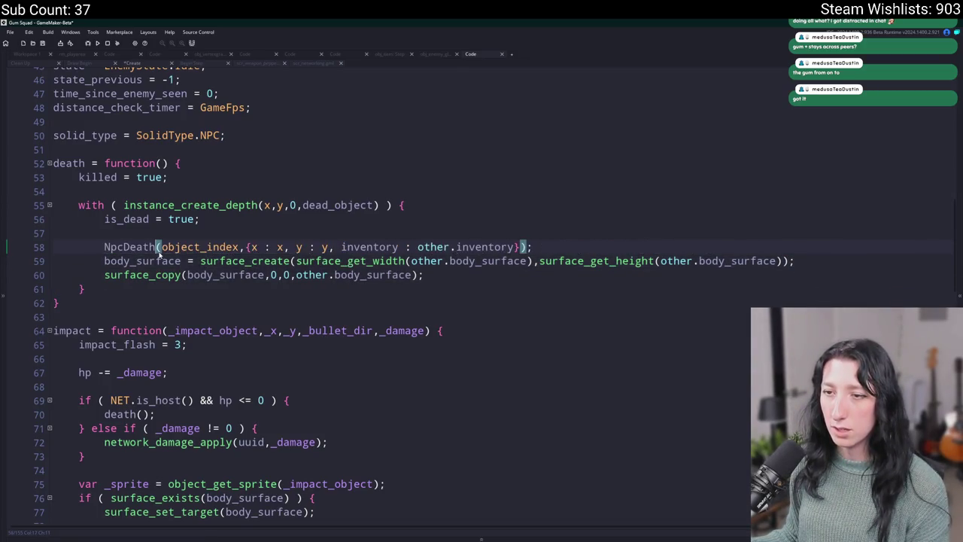
pyautogui.moveTo(289, 246); pyautogui.dragTo(155, 247)
pyautogui.press('BackSpace')
pyautogui.write('se')
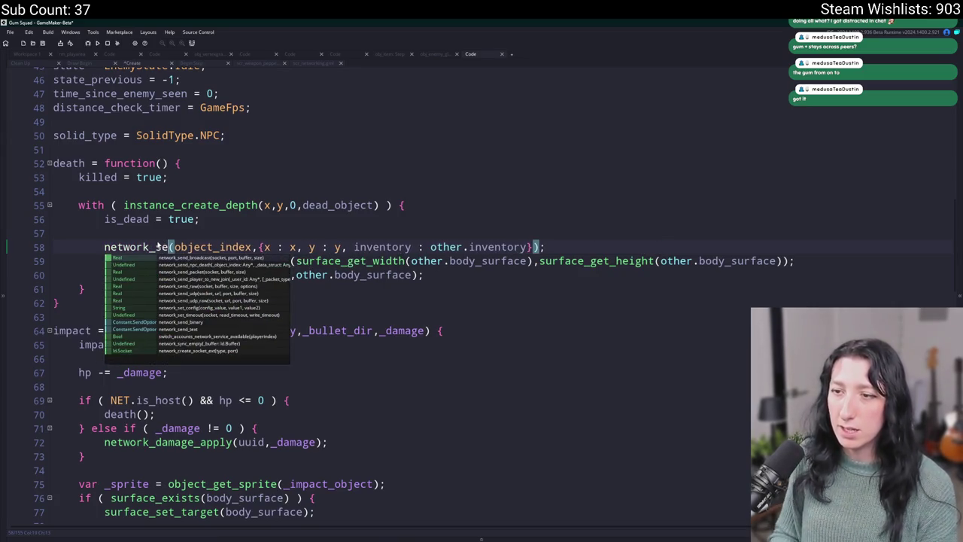
pyautogui.write('nd_npc_death(')
pyautogui.press('Return')
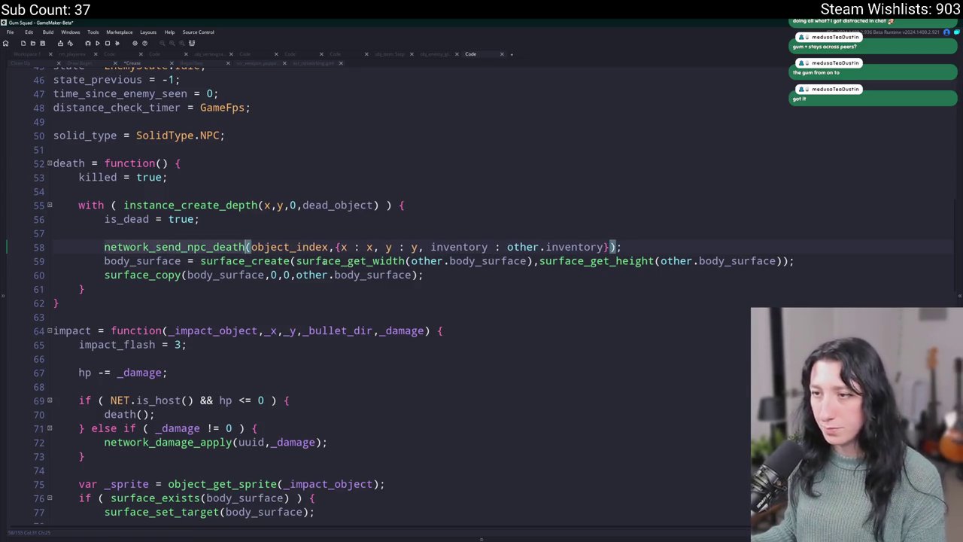
# Step: Add uuid as an argument after object_index in the network_send_npc_death call
pyautogui.click(327, 247)
pyautogui.click(340, 247)
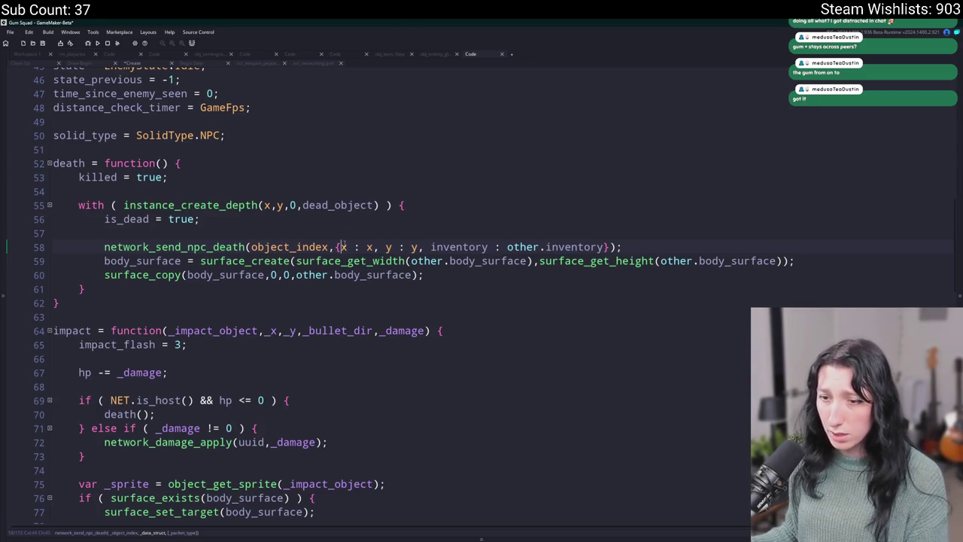
pyautogui.write('uuid : uu')
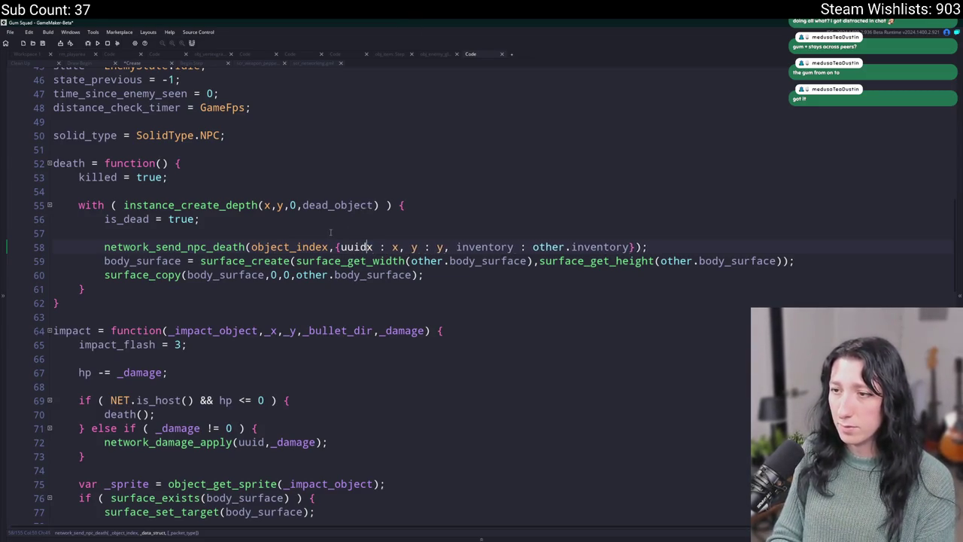
pyautogui.write('id,')
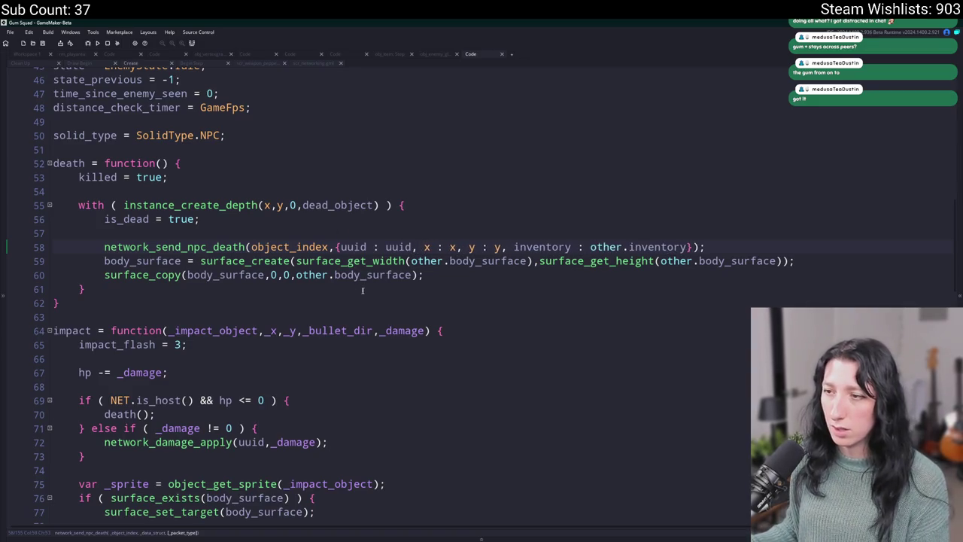
pyautogui.moveTo(341, 246); pyautogui.dragTo(420, 247)
pyautogui.press('BackSpace')
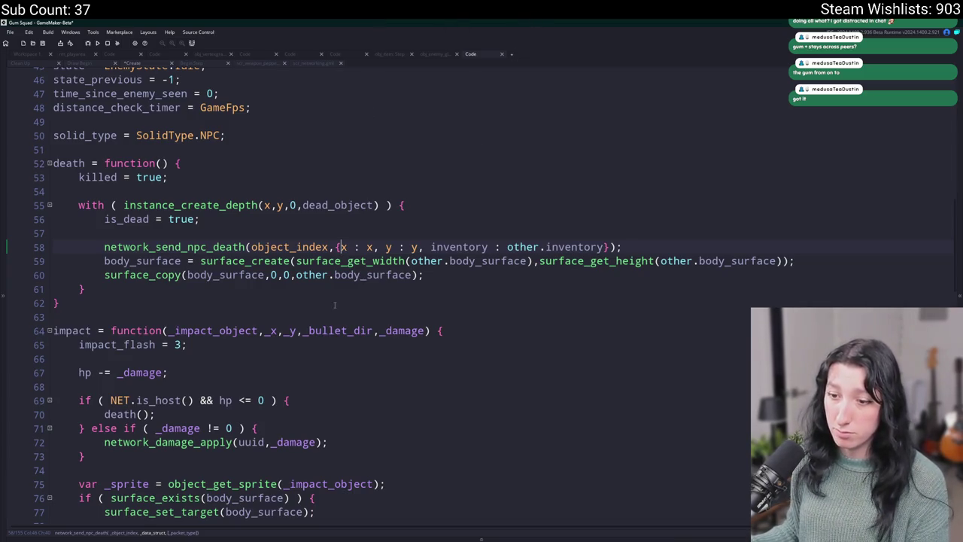
pyautogui.click(328, 247)
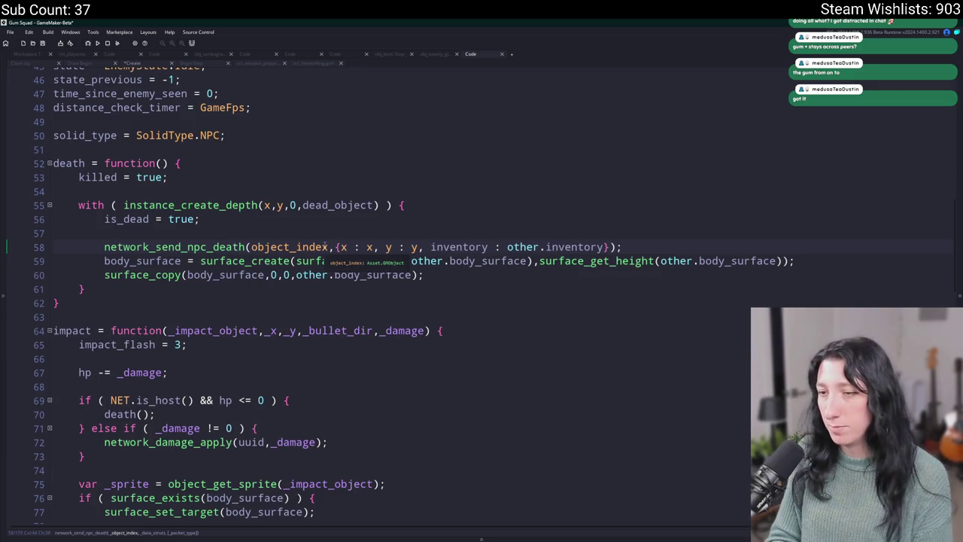
pyautogui.write(',uuid : uuid')
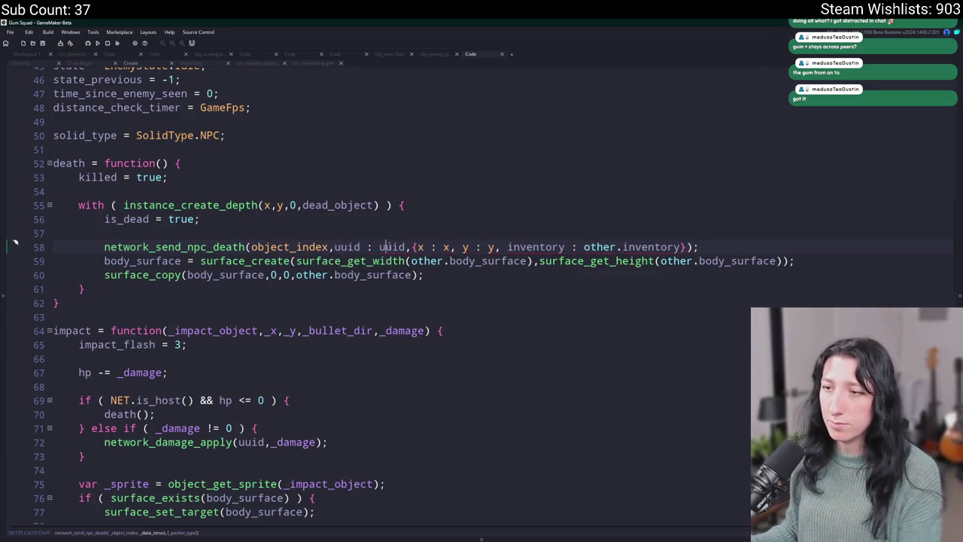
pyautogui.press('BackSpace')
pyautogui.press('BackSpace')
pyautogui.press('BackSpace')
pyautogui.press('Return')
pyautogui.press('BackSpace')
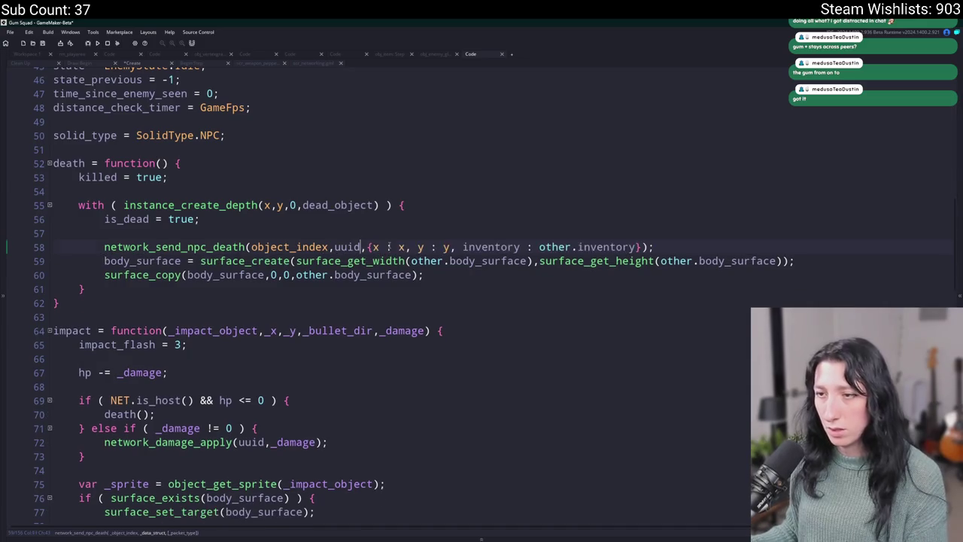
pyautogui.press('End')
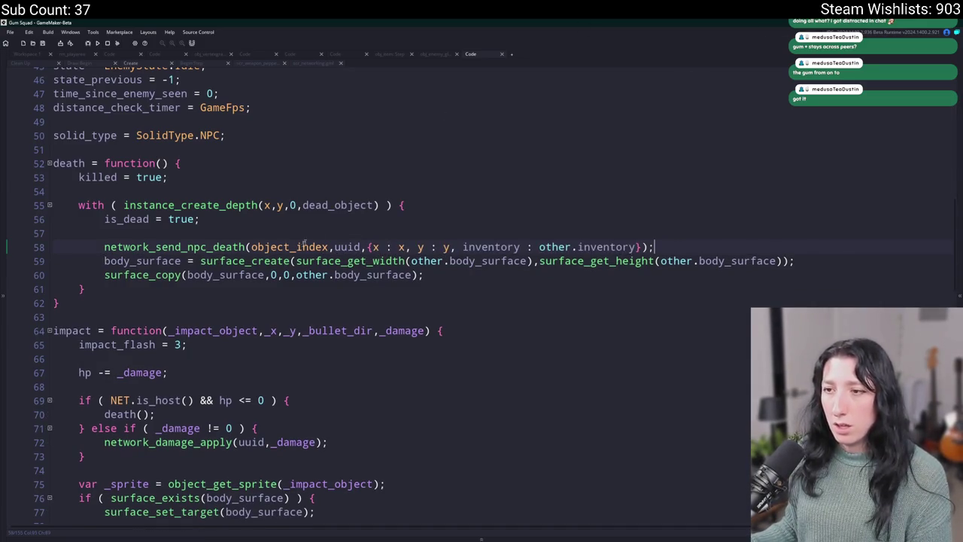
# Step: Add blank lines below the death function's closing brace
pyautogui.click(73, 286)
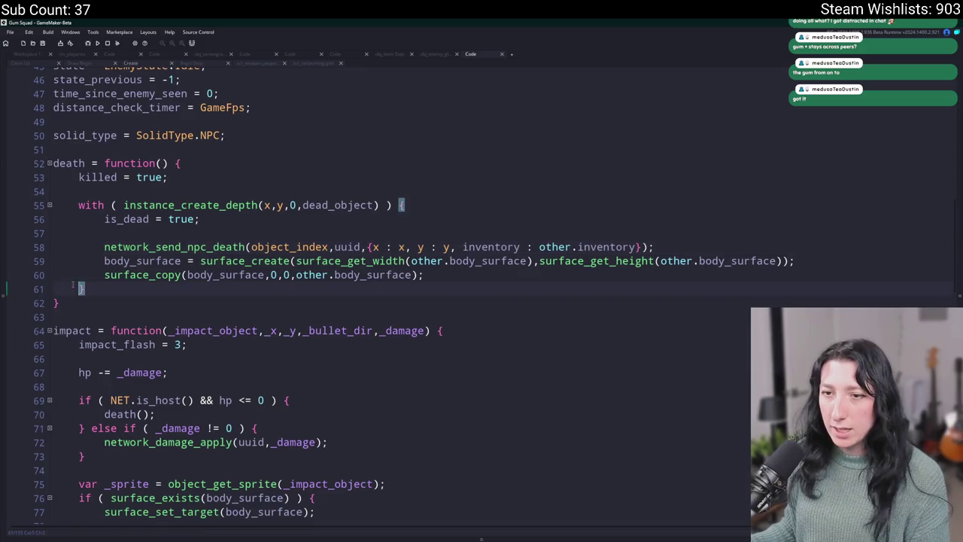
pyautogui.press('Down')
pyautogui.press('Return')
pyautogui.press('Return')
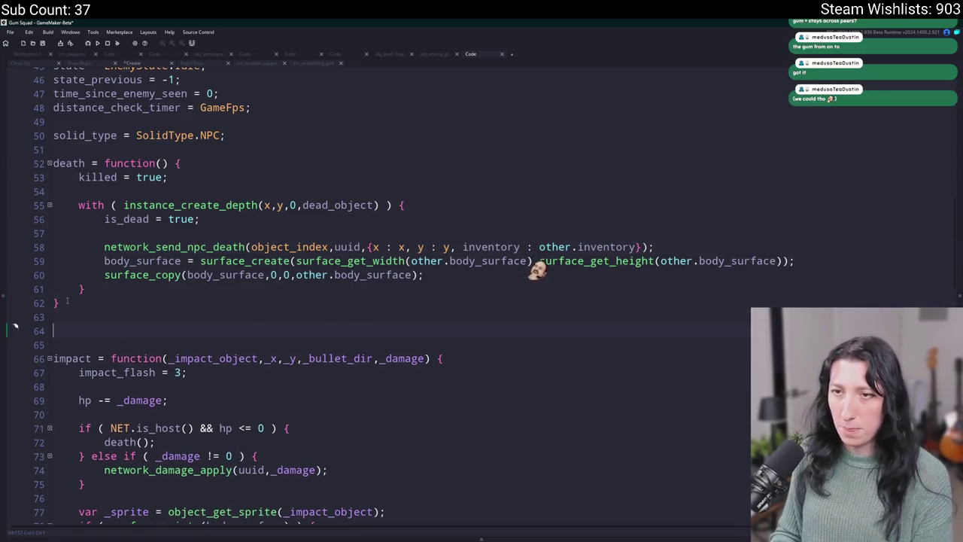
# Step: Create a death_client function and copy the surface_create and surface_copy lines into it
pyautogui.write('death_client = function() {')
pyautogui.press('Return')
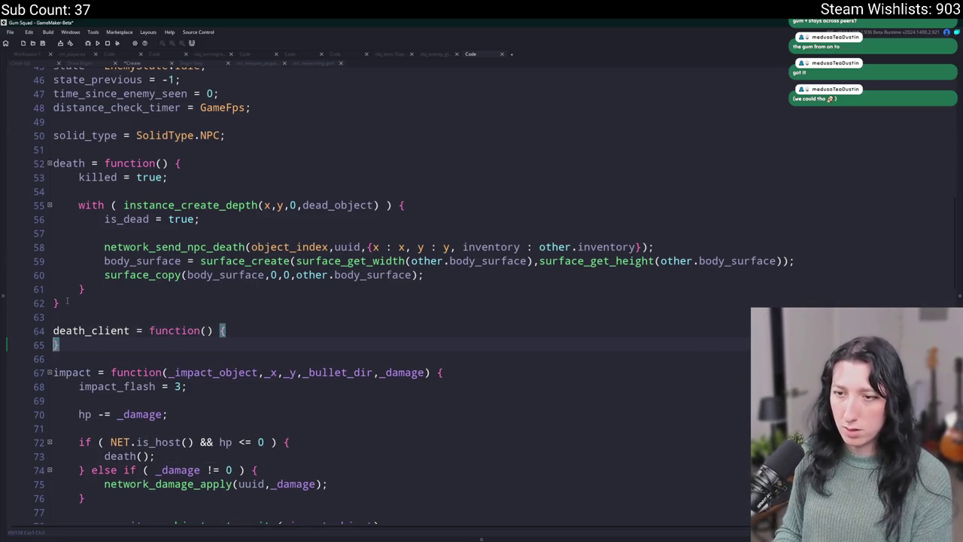
pyautogui.click(165, 274)
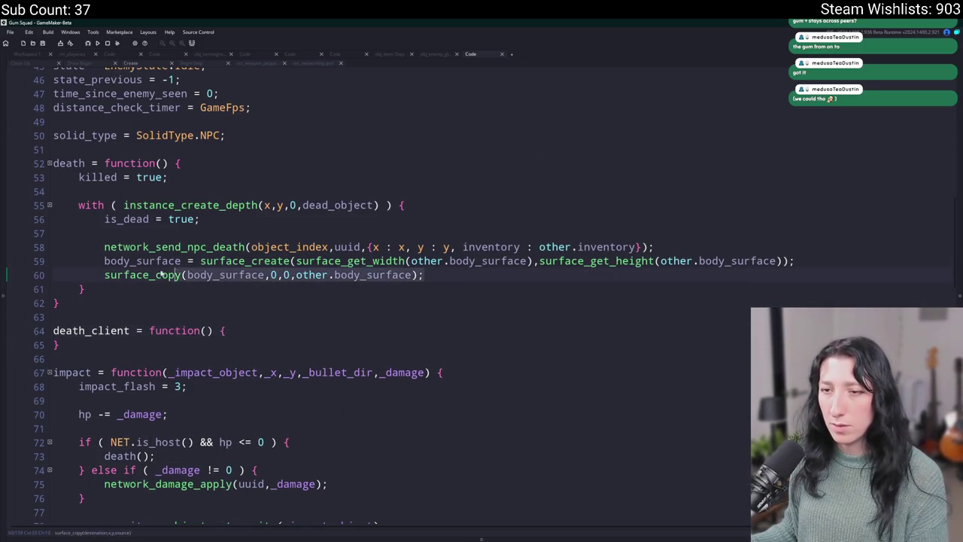
pyautogui.press('End')
pyautogui.hotkey('shift', 'Up')
pyautogui.hotkey('shift', 'Home')
pyautogui.hotkey('ctrl', 'c')
pyautogui.click(236, 336)
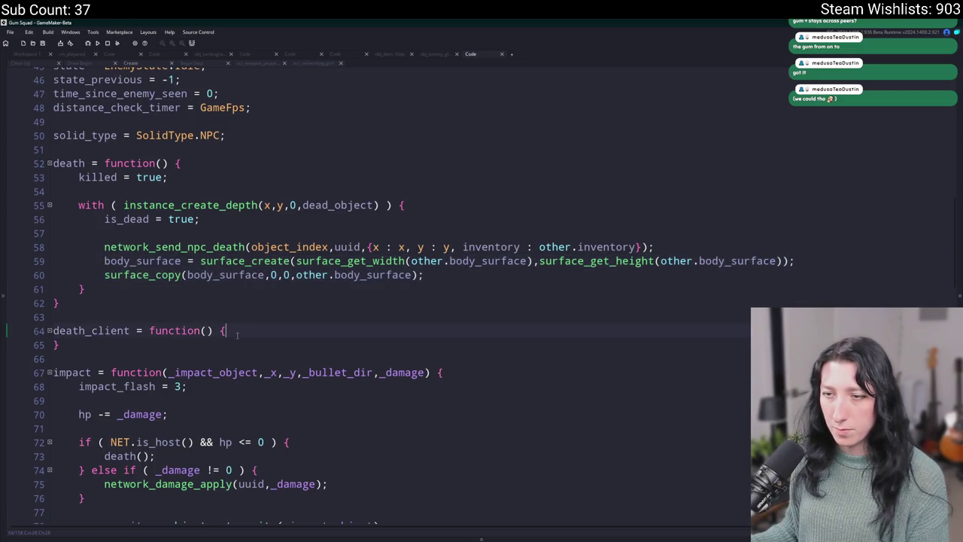
pyautogui.press('Return')
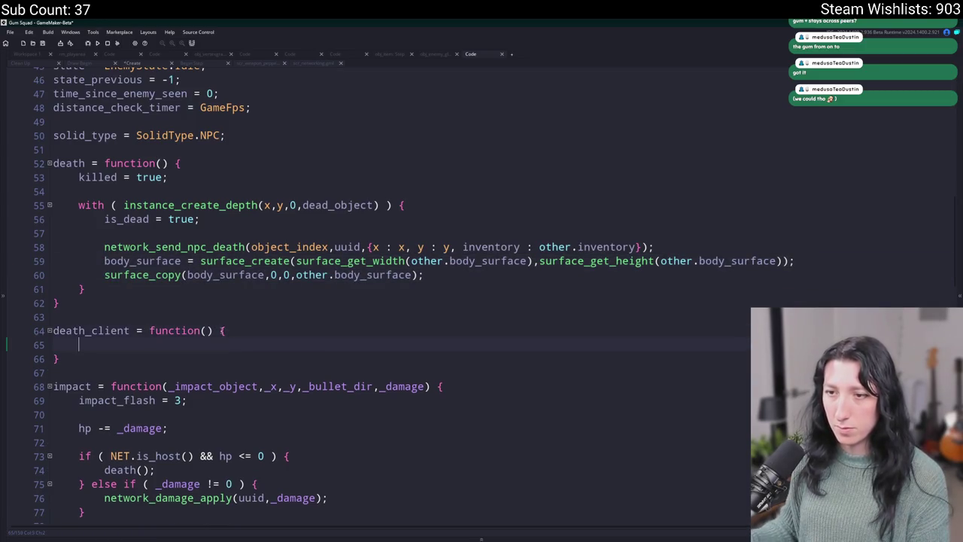
pyautogui.hotkey('ctrl', 'v')
pyautogui.click(105, 359)
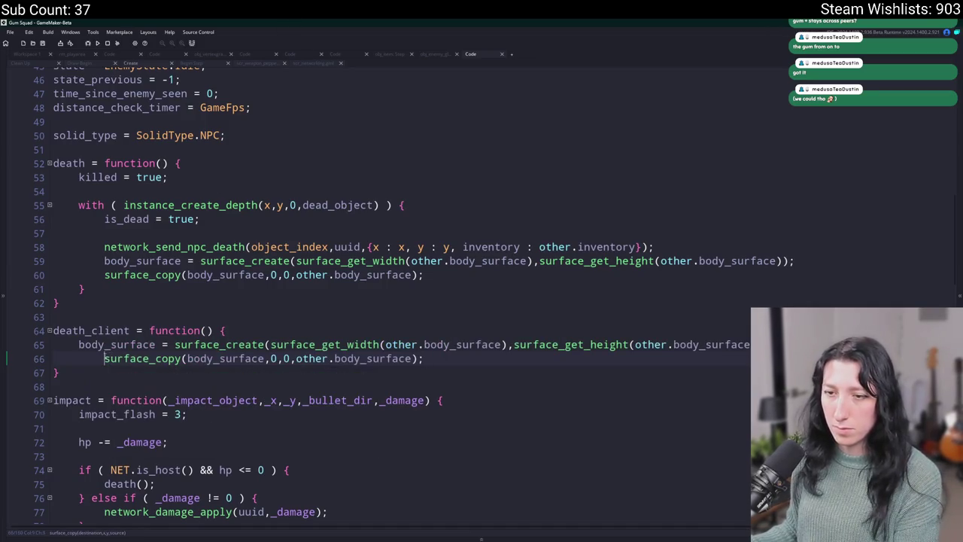
pyautogui.press('BackSpace')
# Step: Add an _inst parameter to death_client
pyautogui.click(206, 331)
pyautogui.write('_inst')
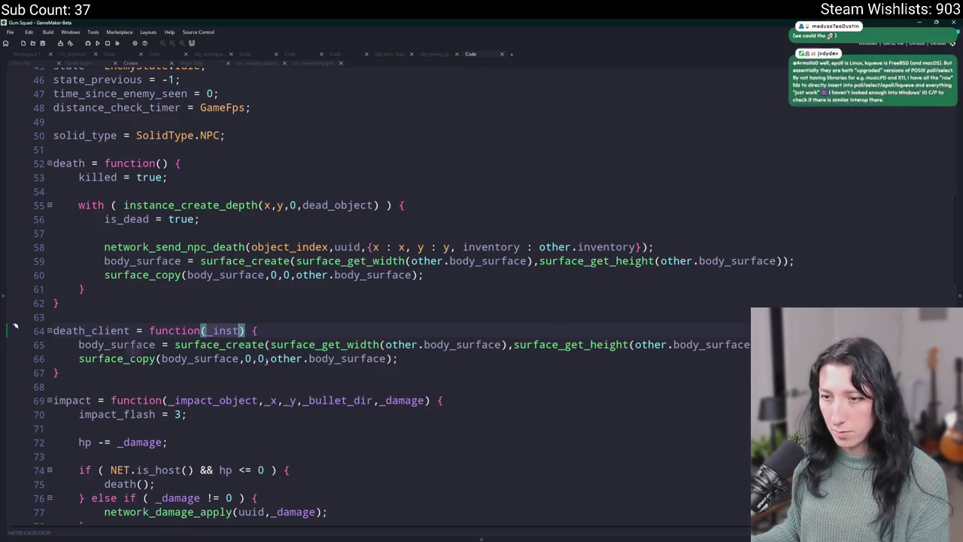
pyautogui.click(304, 358)
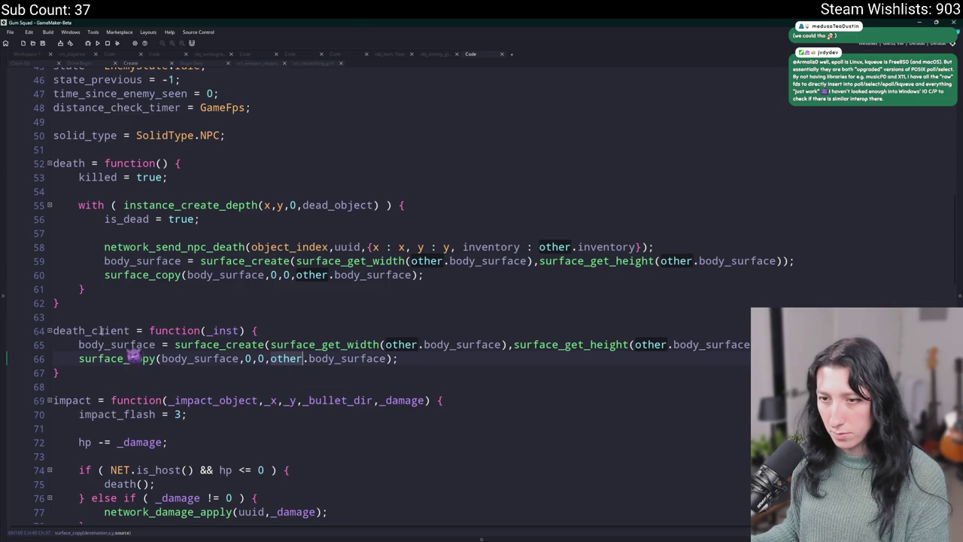
pyautogui.press('Up')
pyautogui.press('Home')
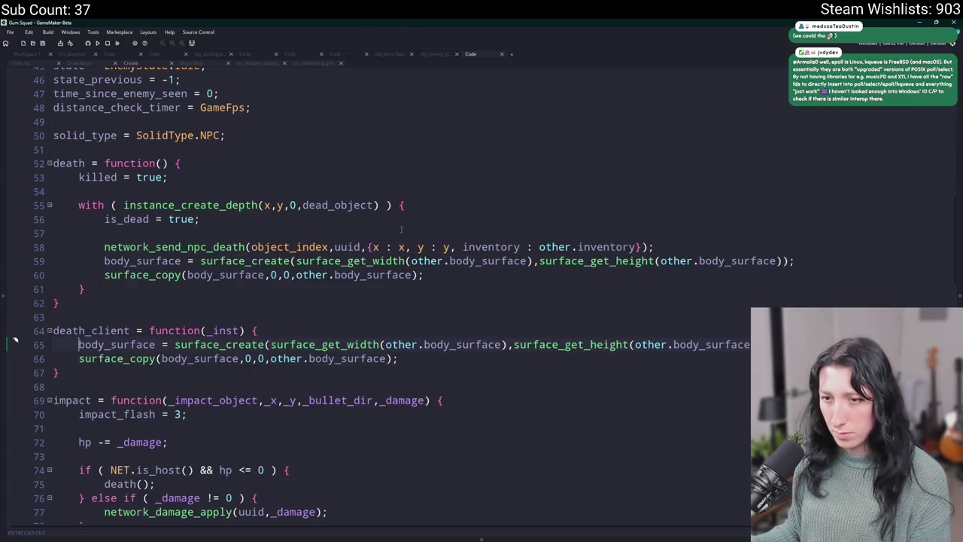
pyautogui.write('_inst.')
pyautogui.hotkey('ctrl', 'z')
pyautogui.hotkey('ctrl', 'z')
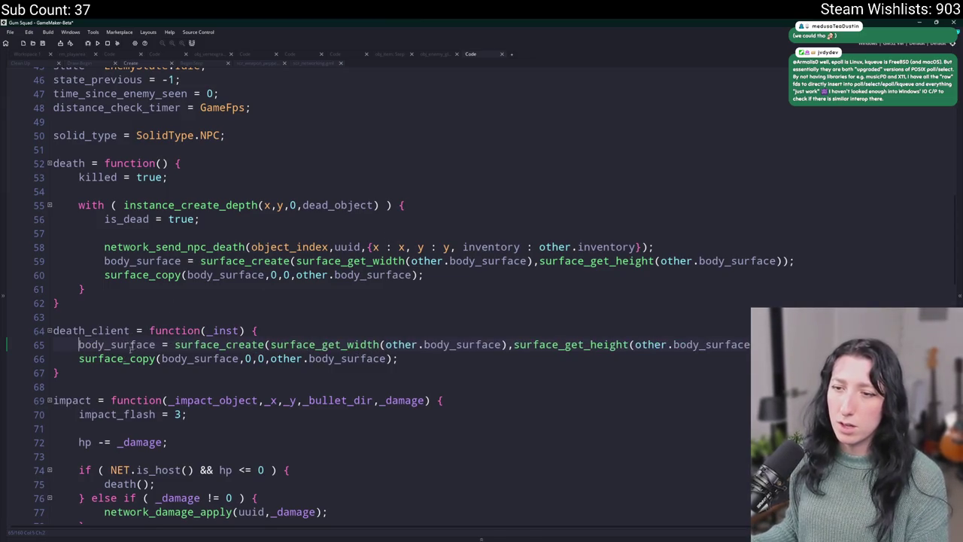
pyautogui.doubleClick(286, 358)
pyautogui.write('_inst')
pyautogui.hotkey('ctrl', 'z')
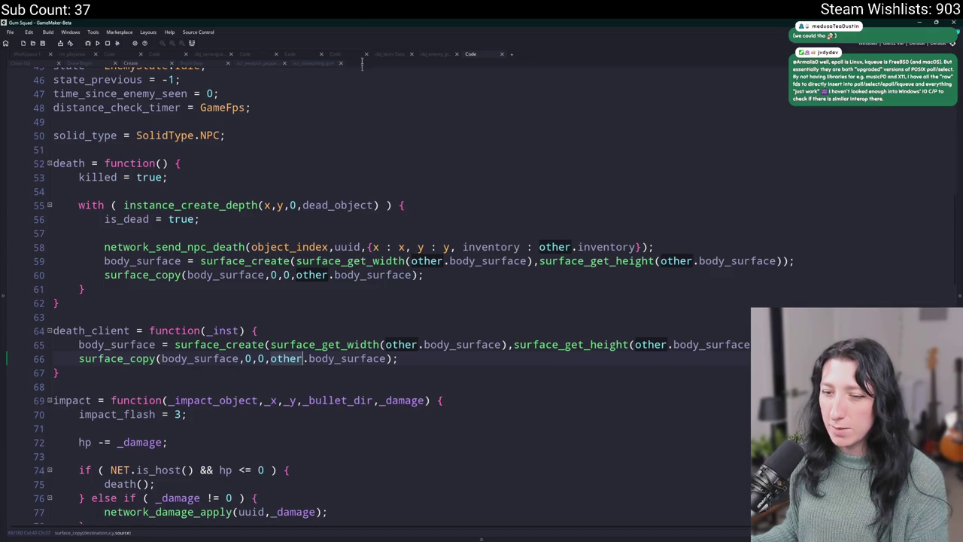
# Step: Remove the other. prefixes in surface_copy, surface_get_width and surface_get_height
pyautogui.moveTo(215, 349)
pyautogui.press('BackSpace')
pyautogui.press('BackSpace')
pyautogui.press('BackSpace')
pyautogui.click(419, 343)
pyautogui.press('BackSpace')
pyautogui.press('Delete')
pyautogui.doubleClick(613, 344)
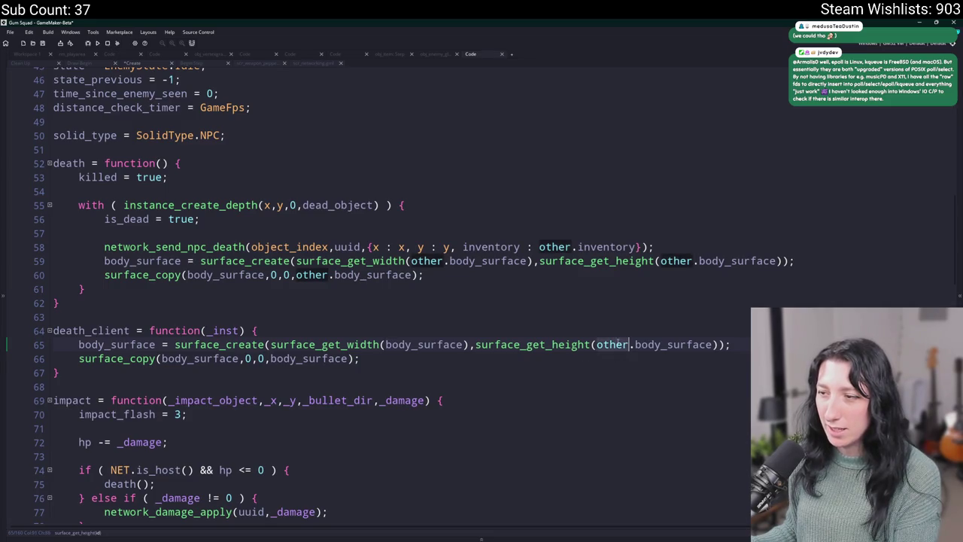
pyautogui.press('BackSpace')
pyautogui.press('Delete')
# Step: Prefix body_surface with _inst. in the surface_copy and surface_create lines
pyautogui.click(160, 359)
pyautogui.write('_inst.')
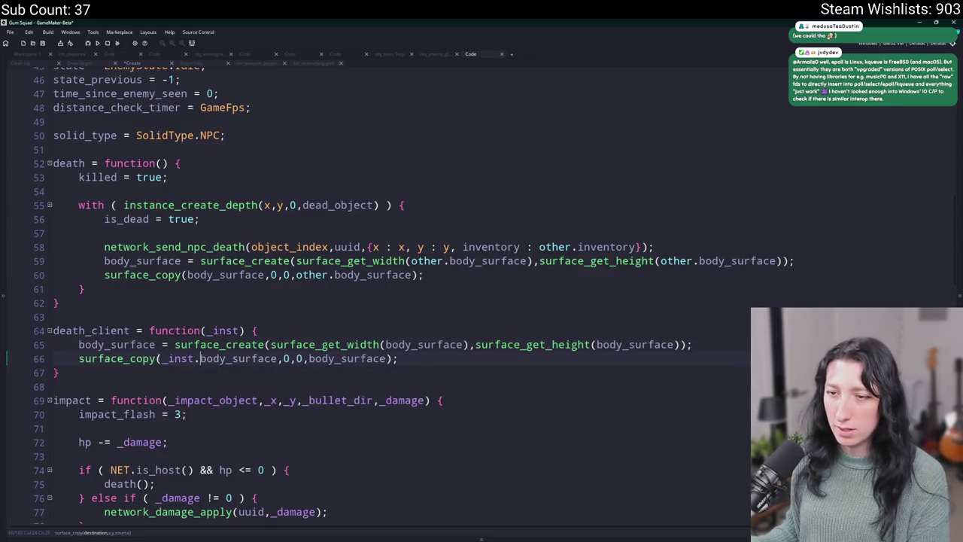
pyautogui.click(79, 344)
pyautogui.write('_inst.')
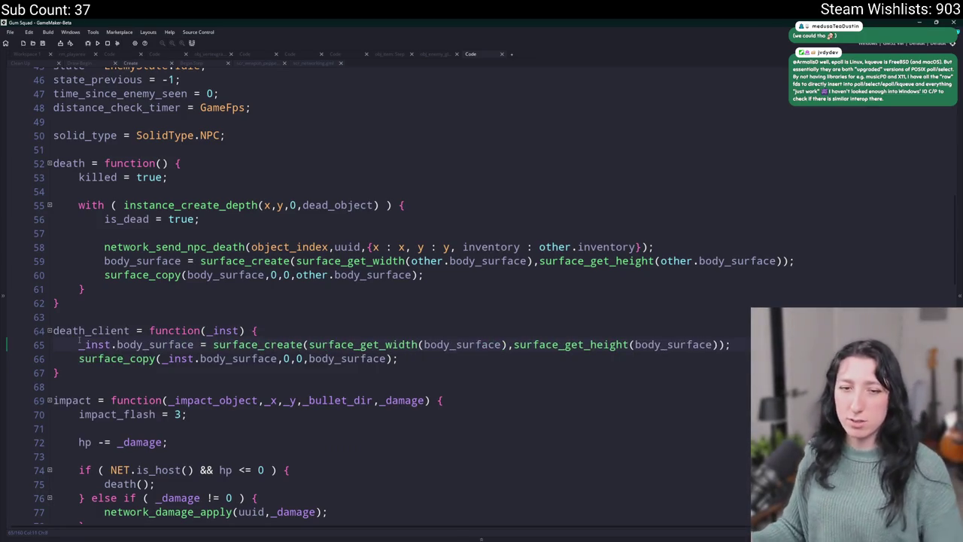
pyautogui.doubleClick(84, 331)
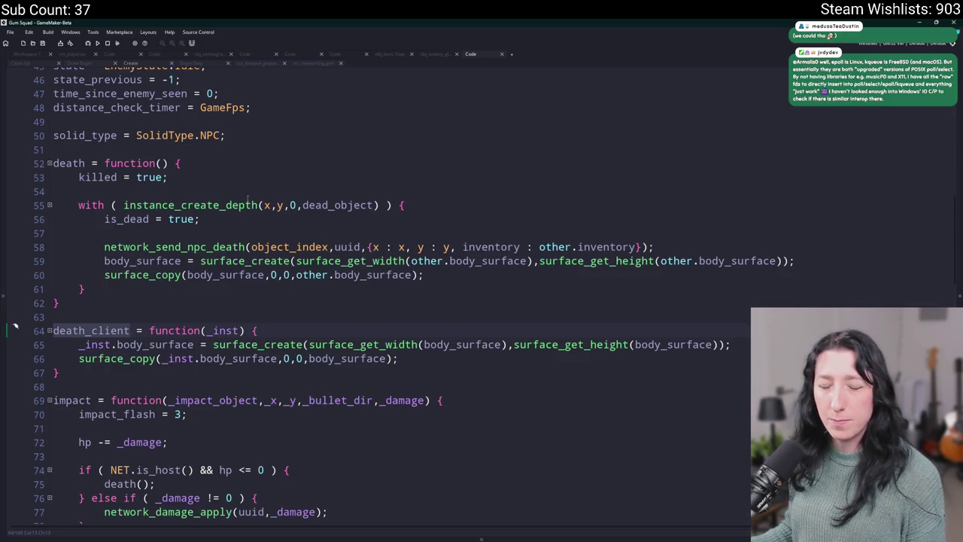
pyautogui.click(298, 325)
# Step: Add a uuid parameter after _object_index in the network_send_npc_death definition
pyautogui.scroll(-1, 294, 140)
pyautogui.scroll(1, 270, 188)
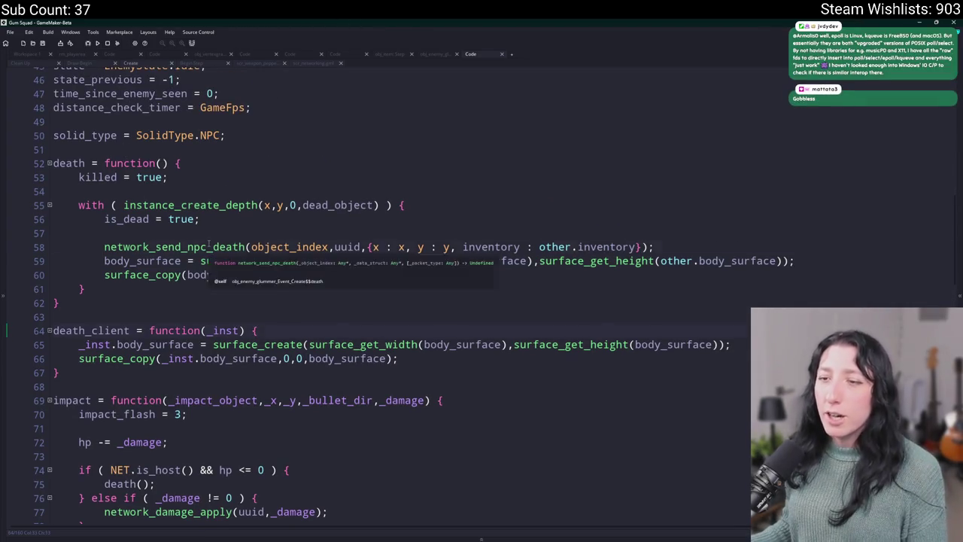
pyautogui.middleClick(209, 246)
pyautogui.click(352, 167)
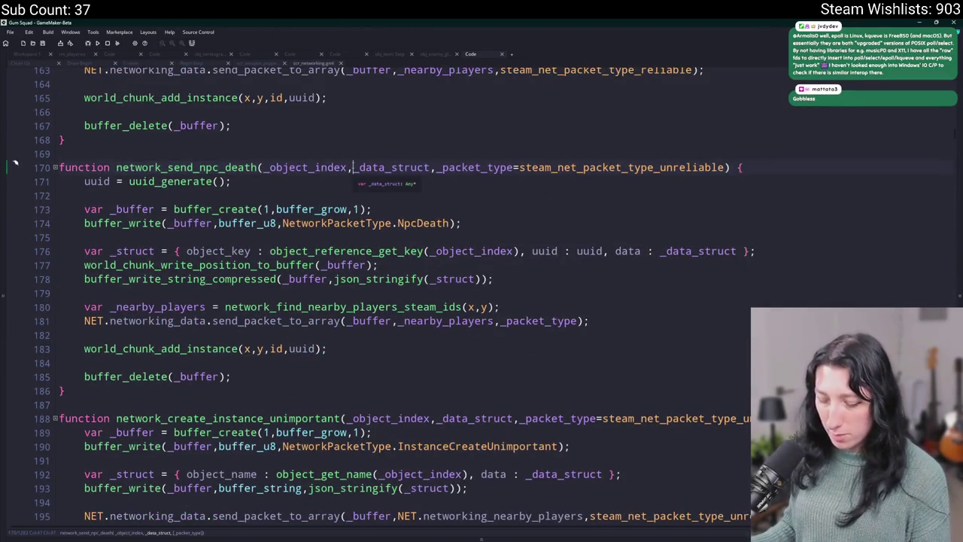
pyautogui.write('uid')
pyautogui.press('BackSpace')
pyautogui.press('BackSpace')
pyautogui.write('uid,')
# Step: Search the project for network_send_npc_death calls, then return to its definition
pyautogui.click(46, 54)
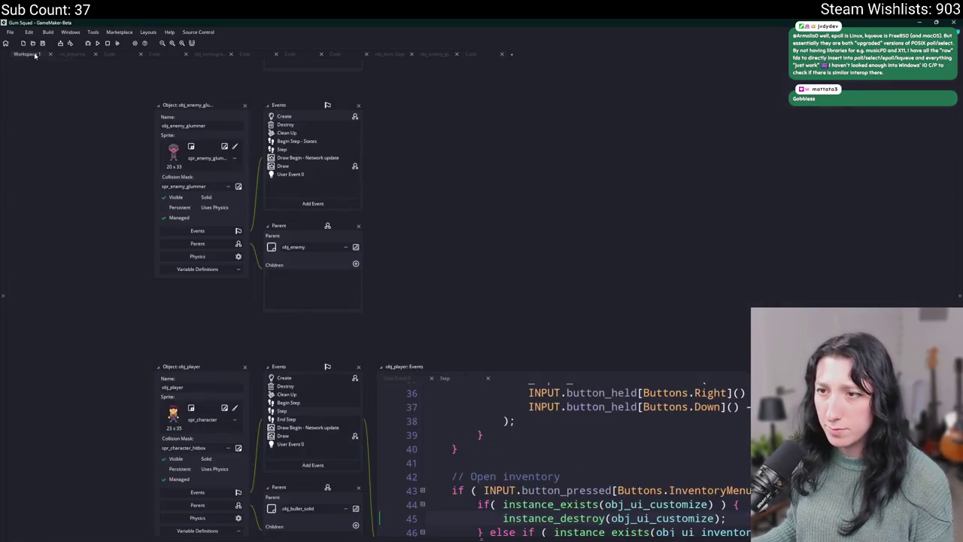
pyautogui.click(470, 55)
pyautogui.hotkey('ctrl', 'shift', 'f')
pyautogui.press('Return')
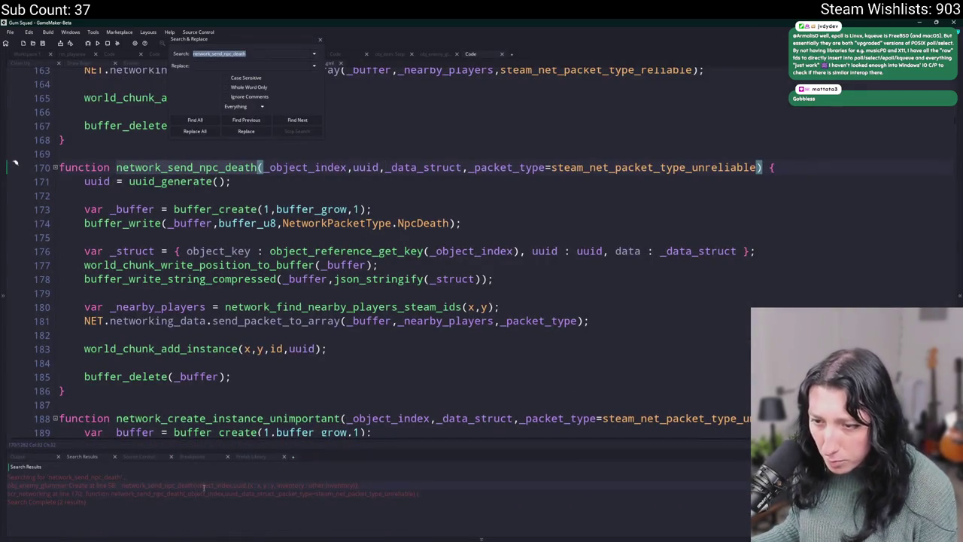
pyautogui.doubleClick(203, 486)
pyautogui.press('F12')
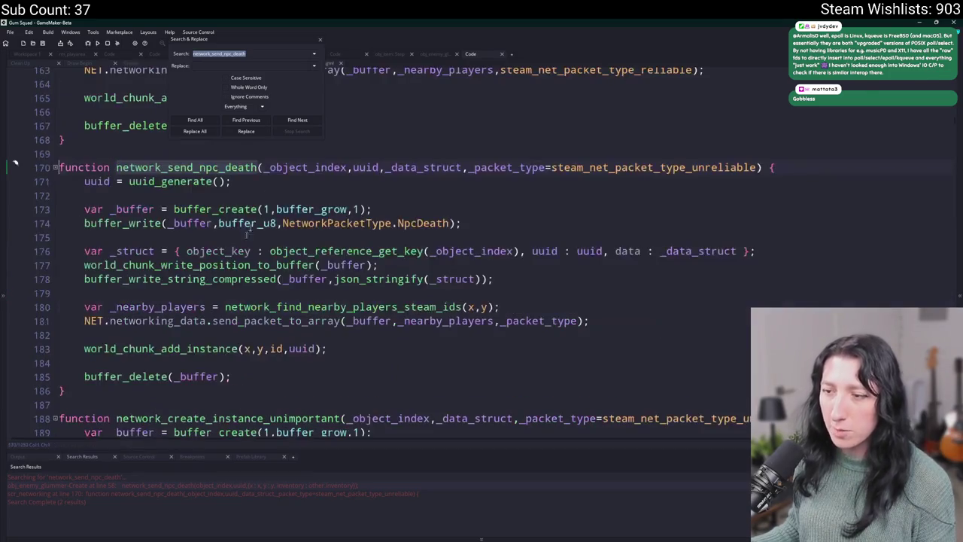
pyautogui.click(320, 39)
pyautogui.click(350, 167)
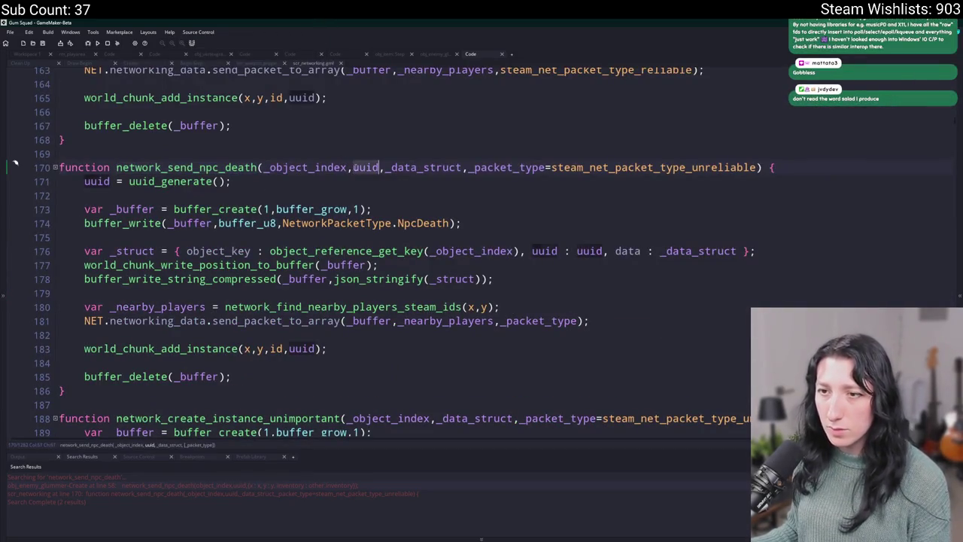
pyautogui.click(116, 194)
# Step: Declare the generated id as var _new_uuid on line 171 and use it in the packet struct
pyautogui.click(84, 182)
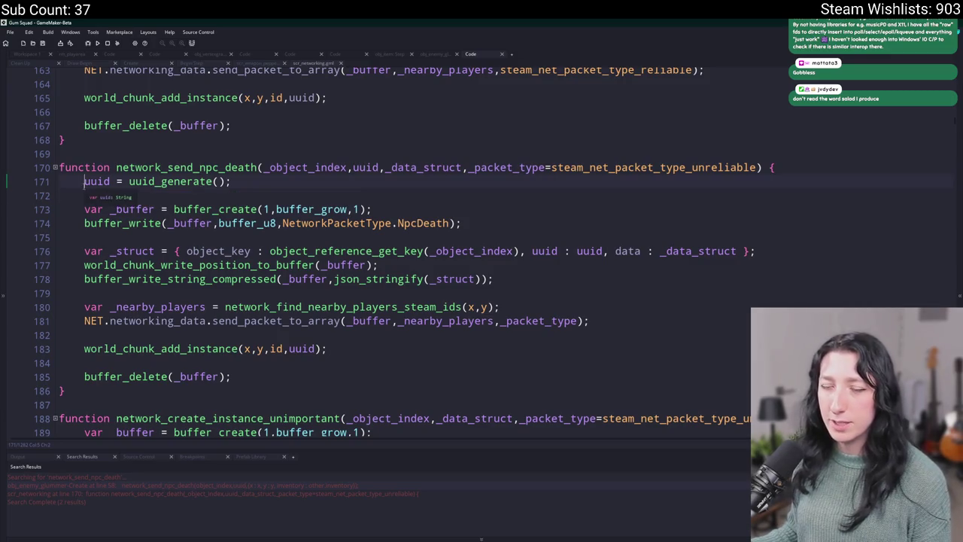
pyautogui.write('new_')
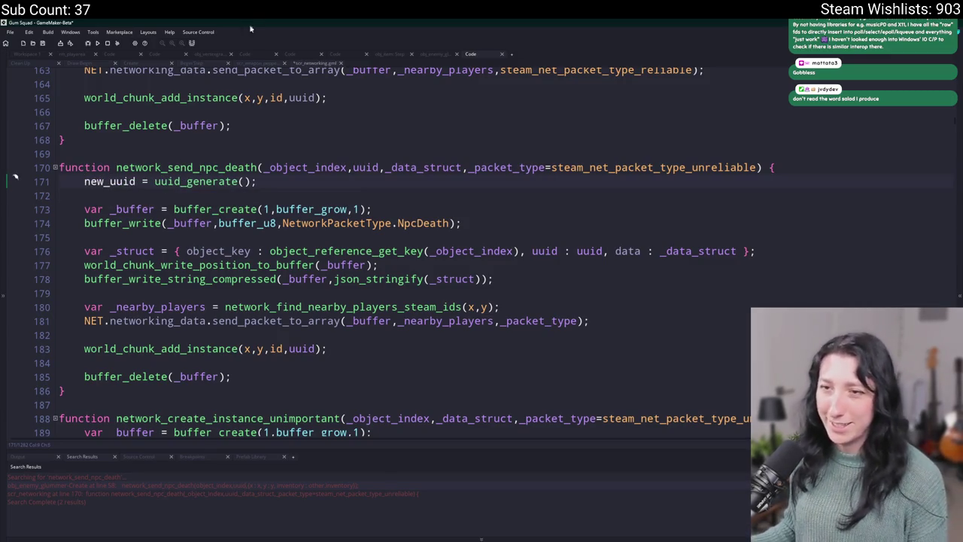
pyautogui.click(81, 181)
pyautogui.write('var _')
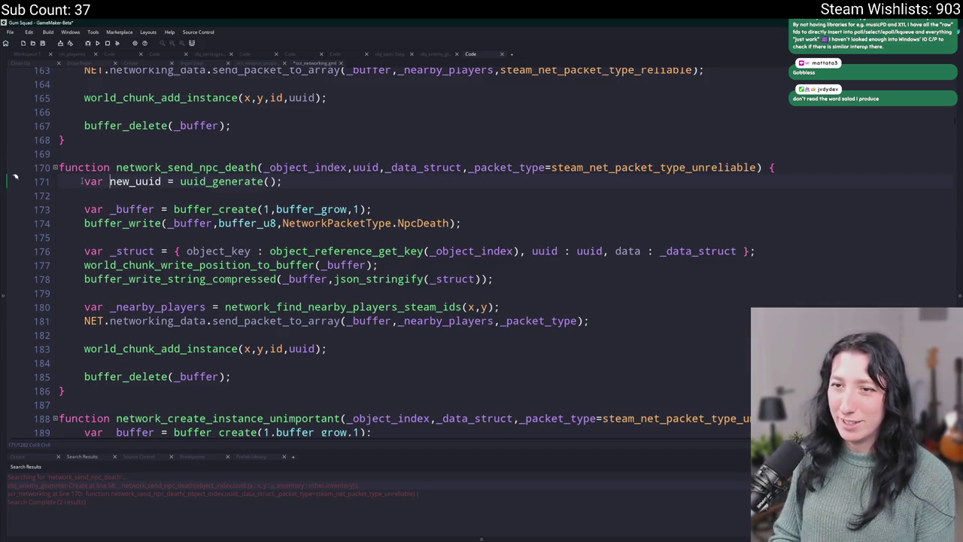
pyautogui.click(136, 181)
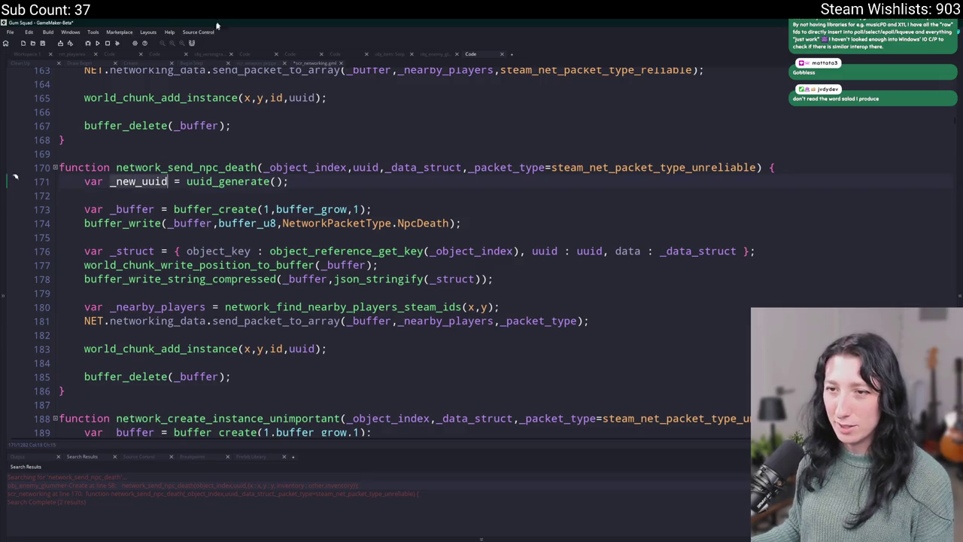
pyautogui.click(437, 223)
pyautogui.doubleClick(590, 252)
pyautogui.write('_new_uuid')
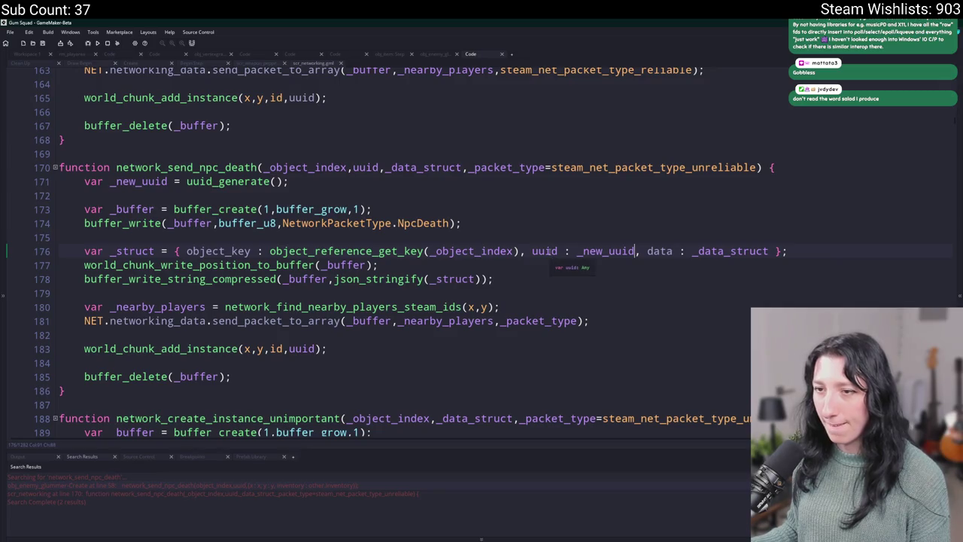
# Step: Add old_uuid : uuid and new_uuid fields to the struct on line 176
pyautogui.click(353, 167)
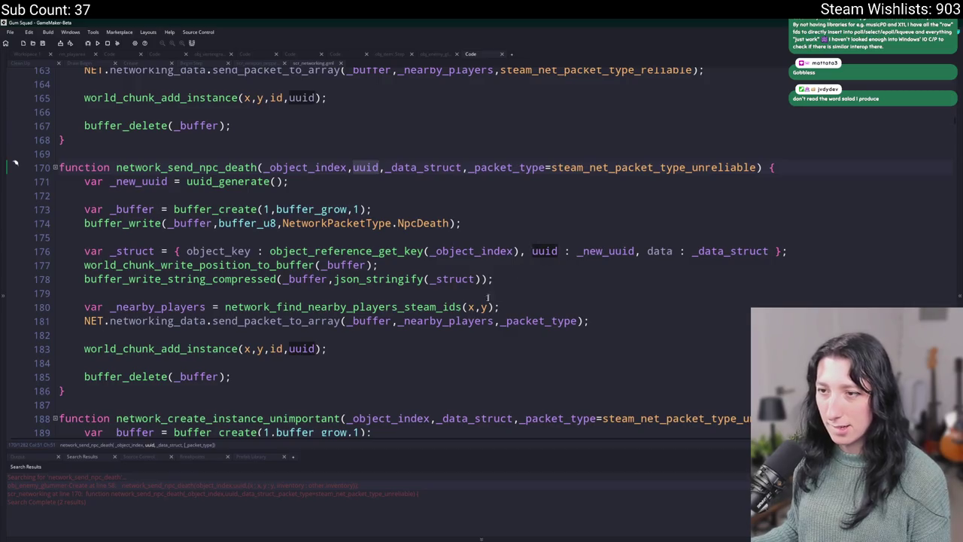
pyautogui.click(181, 252)
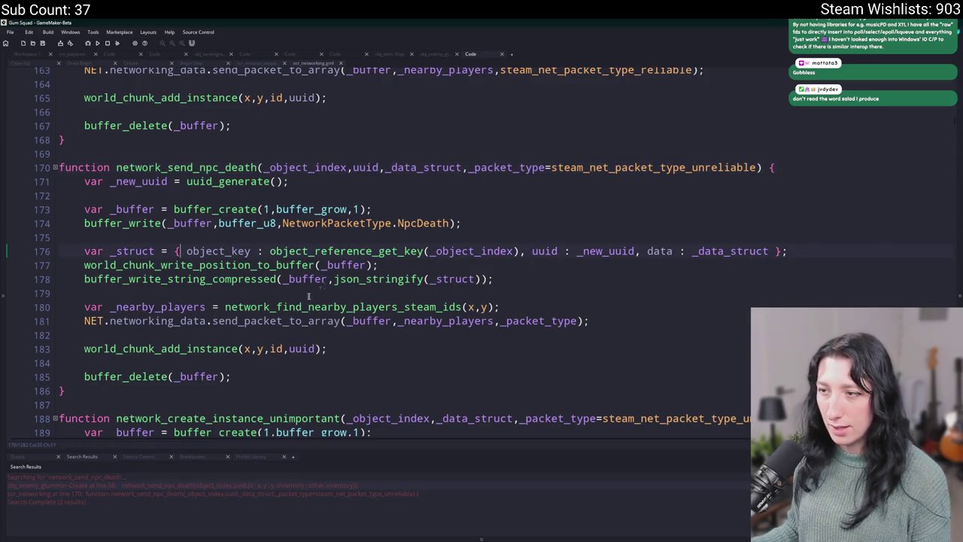
pyautogui.write('old_uuid')
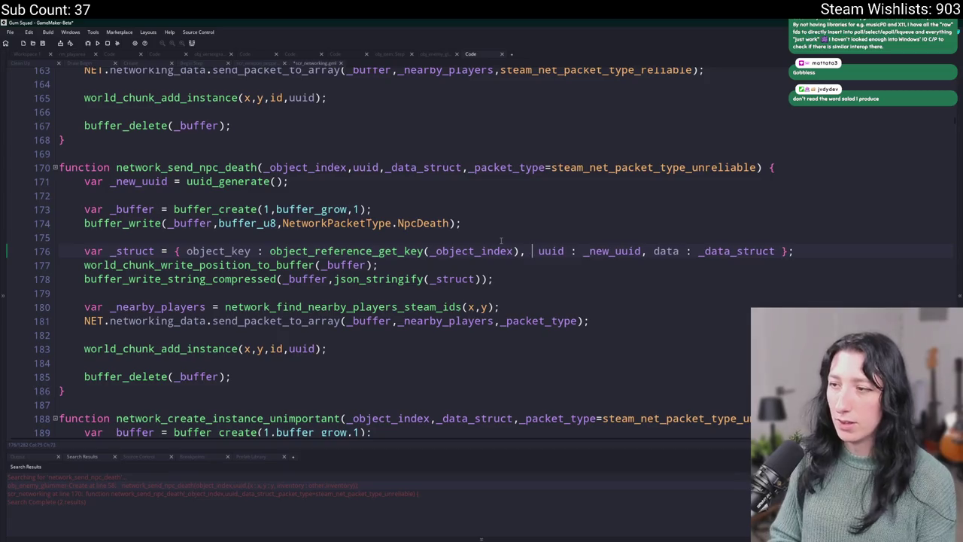
pyautogui.write(' : uuid')
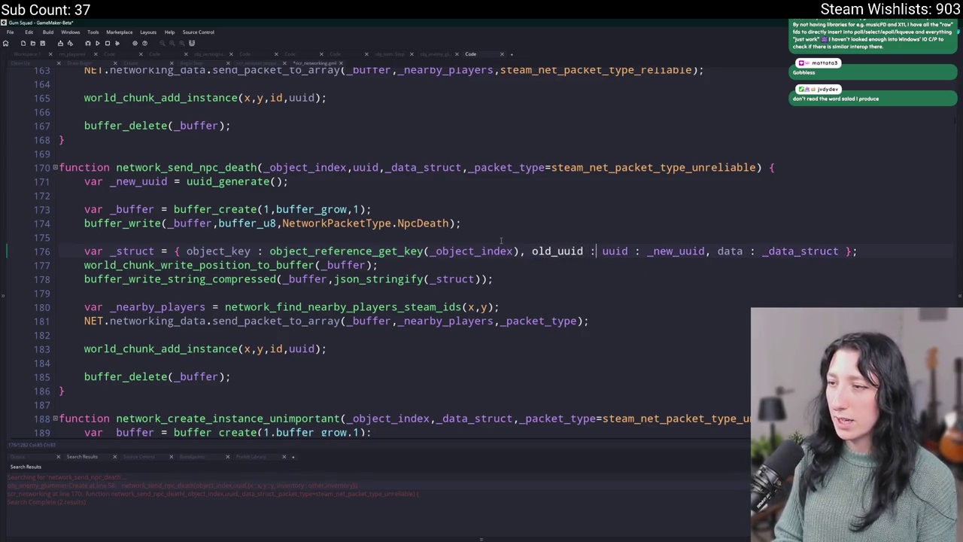
pyautogui.write(', ')
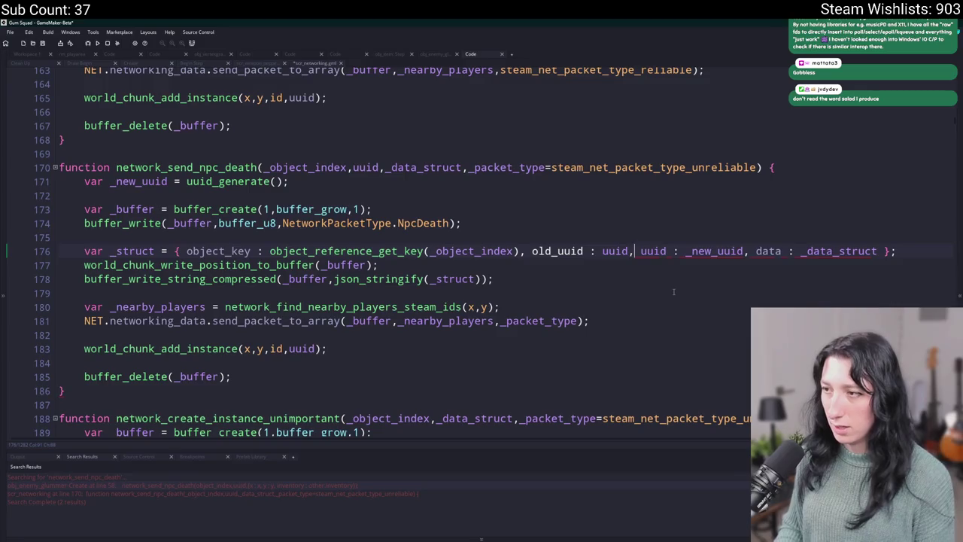
pyautogui.write('new_')
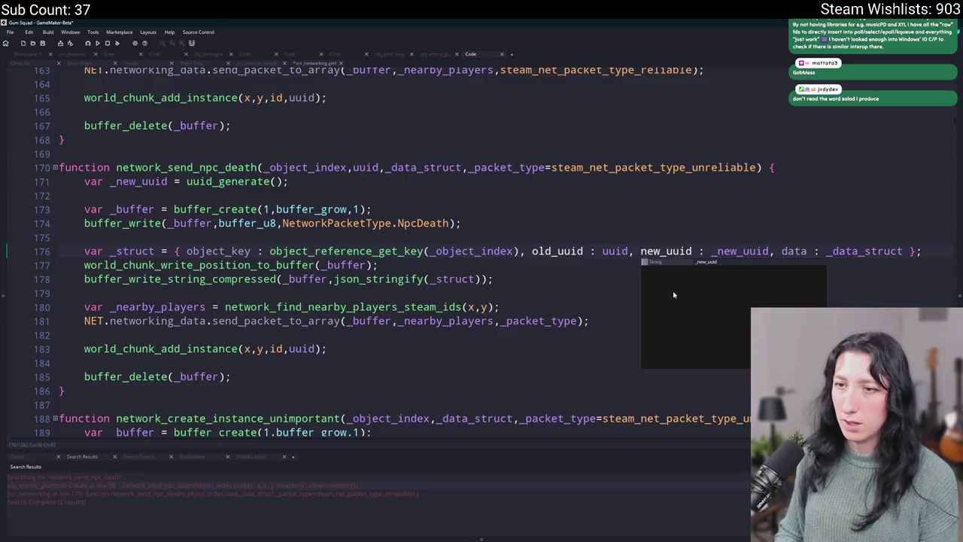
pyautogui.press('Escape')
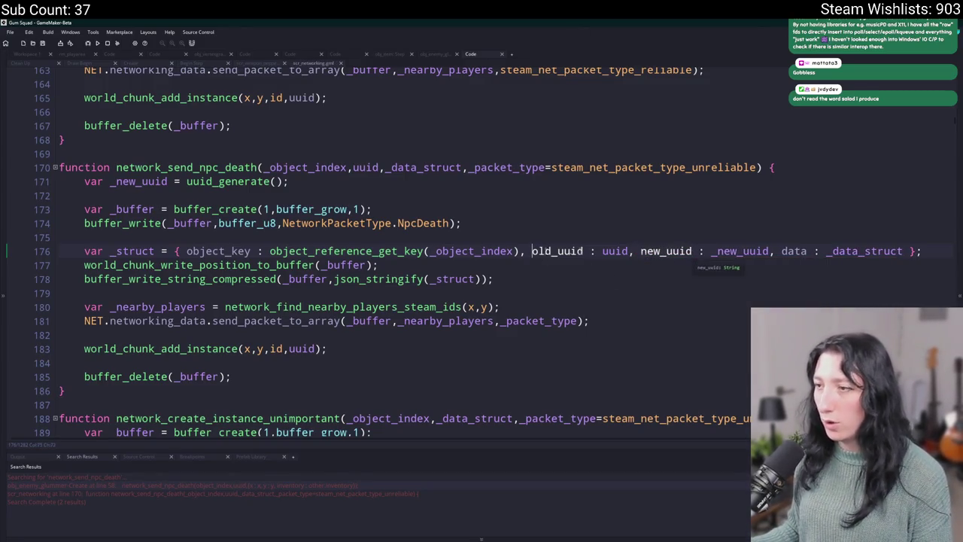
pyautogui.click(350, 167)
pyautogui.write('_ol')
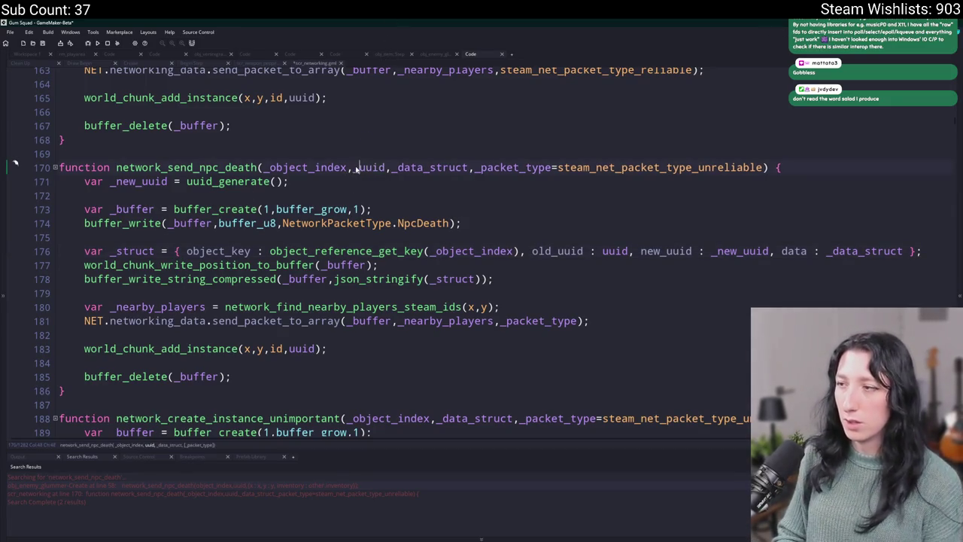
pyautogui.press('BackSpace')
pyautogui.press('BackSpace')
pyautogui.press('BackSpace')
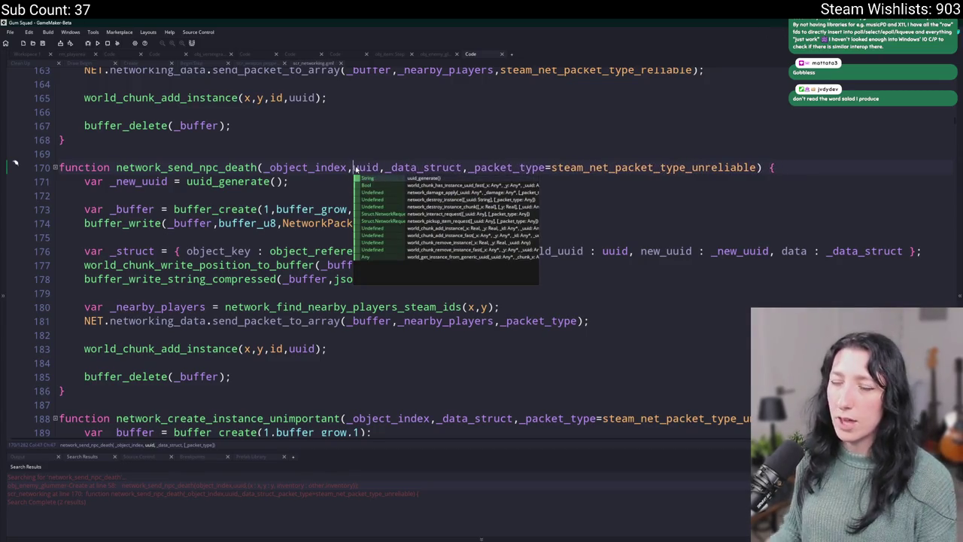
pyautogui.press('Escape')
pyautogui.click(454, 222)
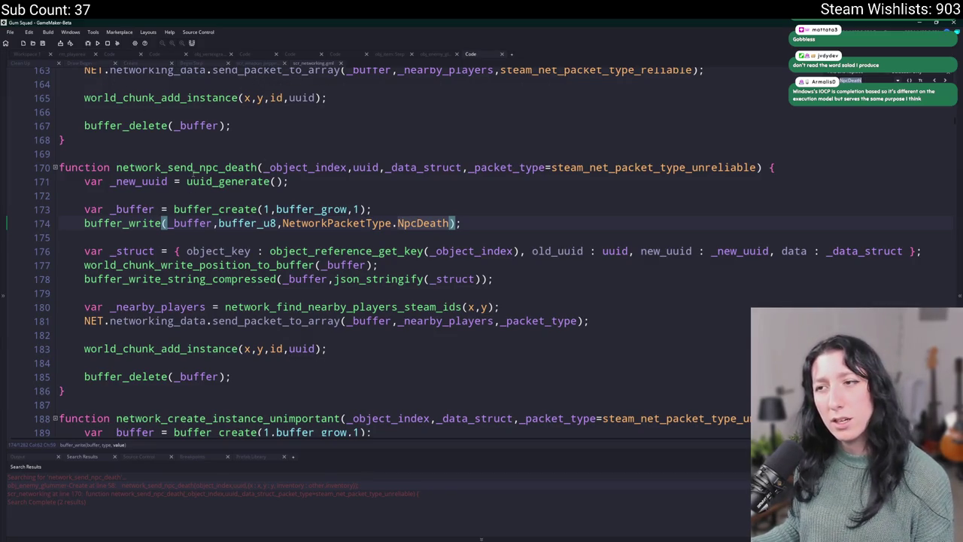
pyautogui.click(258, 167)
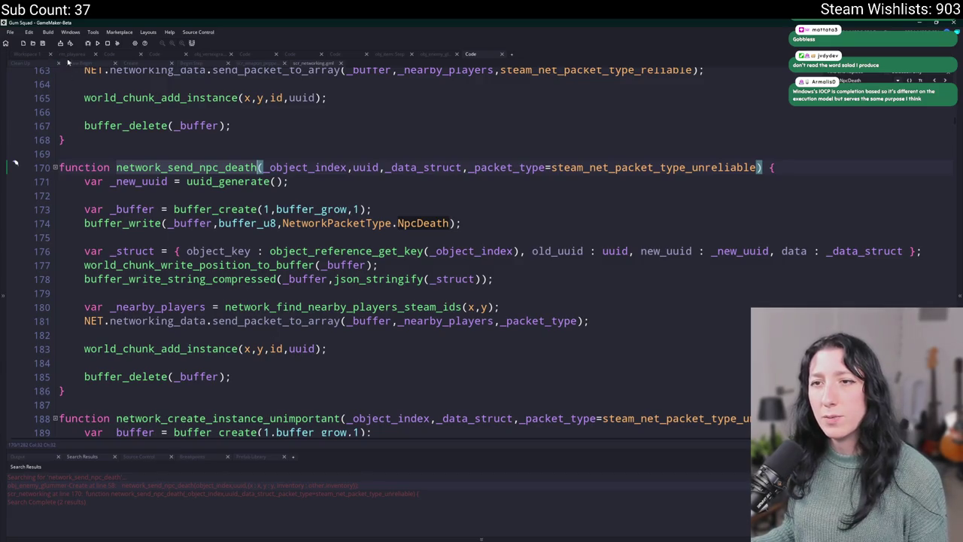
pyautogui.click(129, 63)
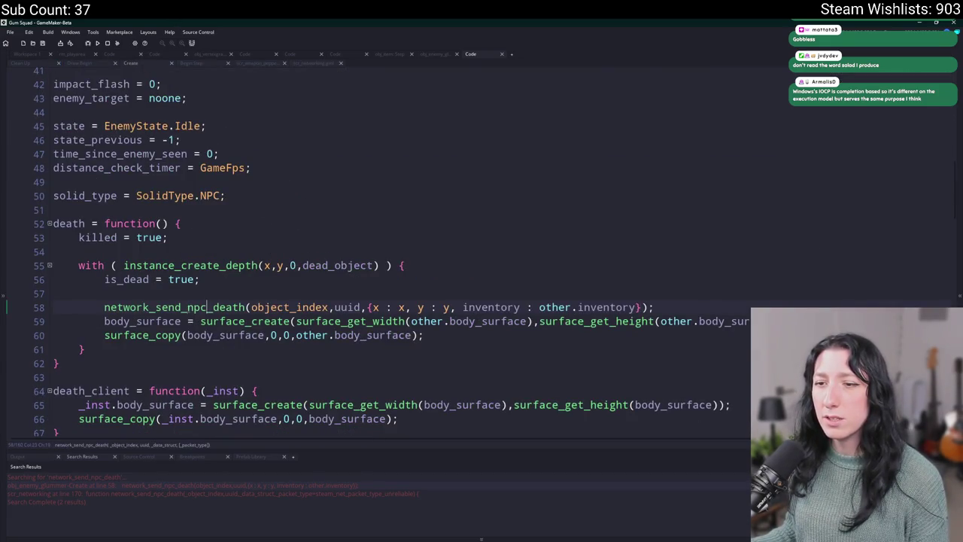
# Step: Change uuid to other.uuid in the network_send_npc_death call on line 58
pyautogui.click(189, 309)
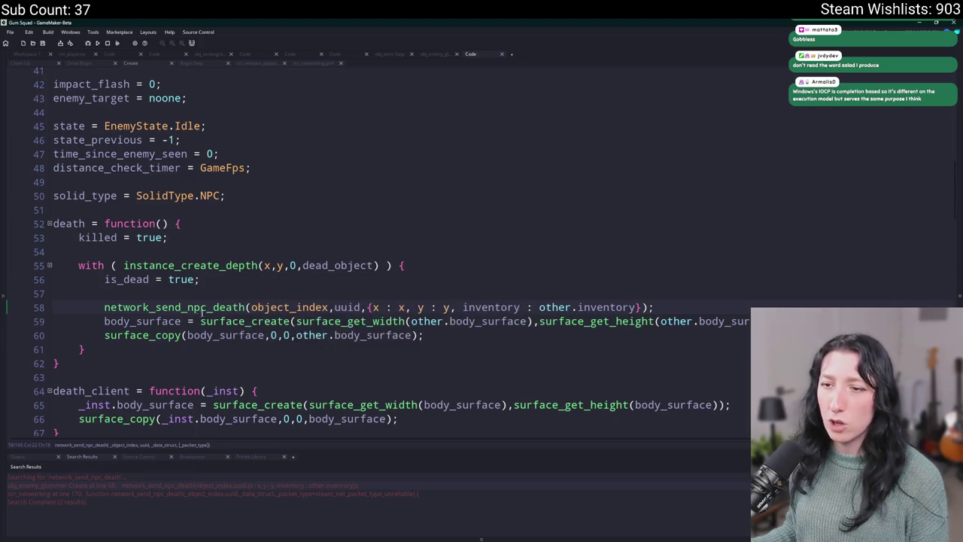
pyautogui.click(334, 307)
pyautogui.write('other.')
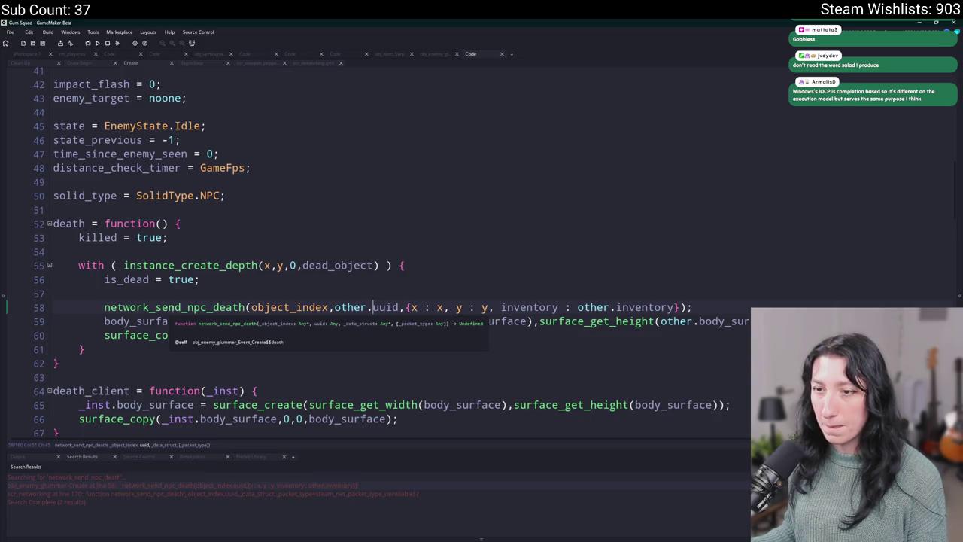
# Step: Go through the network_send_npc_death definition to the NpcDeath packet handler
pyautogui.middleClick(173, 308)
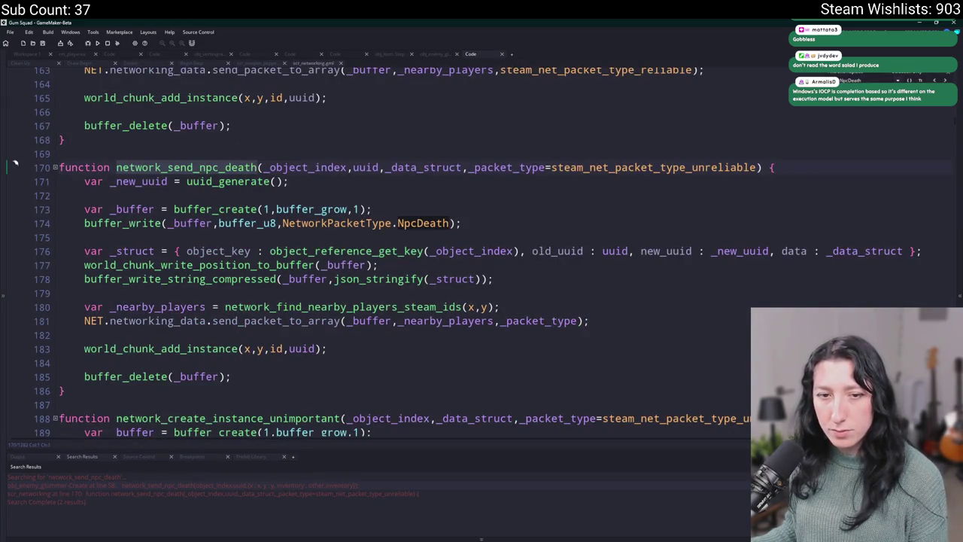
pyautogui.click(66, 140)
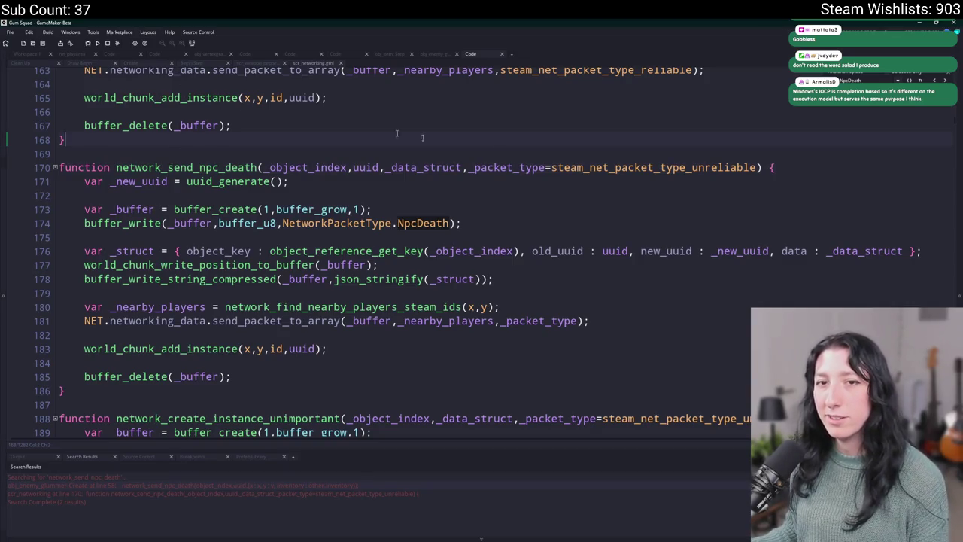
pyautogui.press('Left')
pyautogui.press('Left')
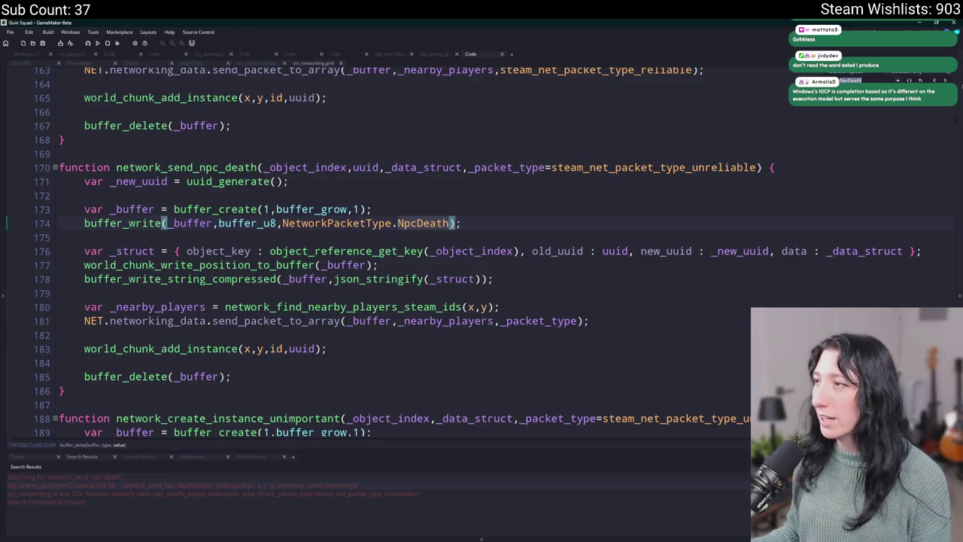
pyautogui.hotkey('ctrl', 'Tab')
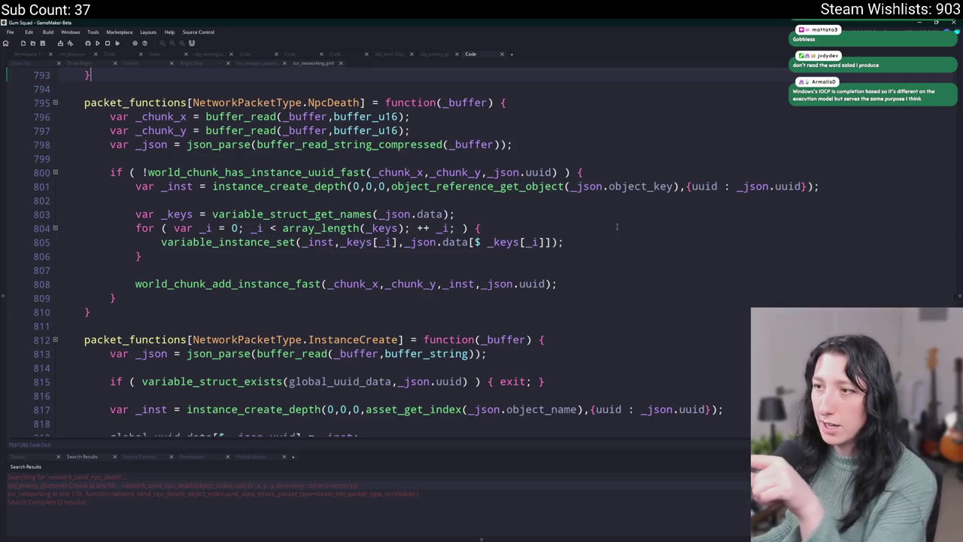
# Step: Change _json.uuid to _json.new_uuid on lines 800 and 801 of the NpcDeath handler
pyautogui.moveTo(331, 193)
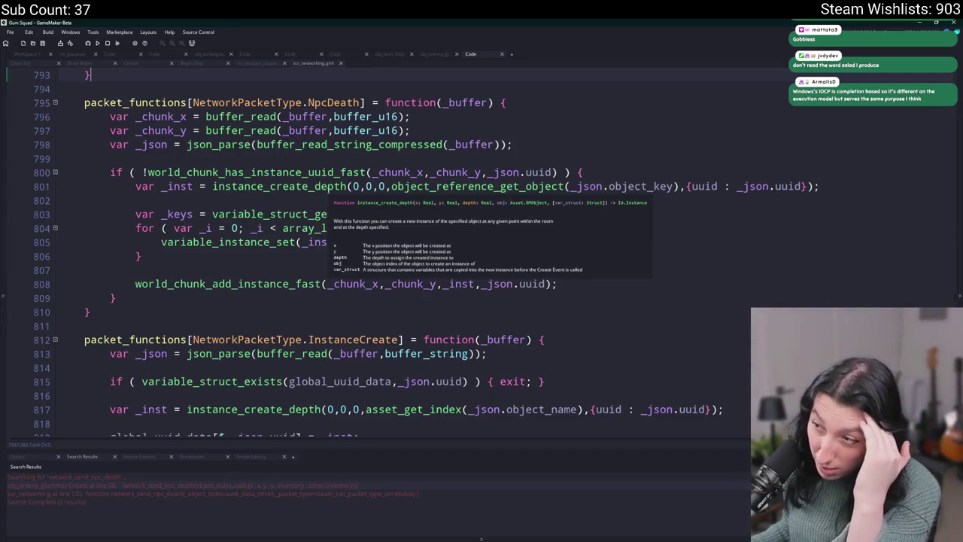
pyautogui.click(521, 172)
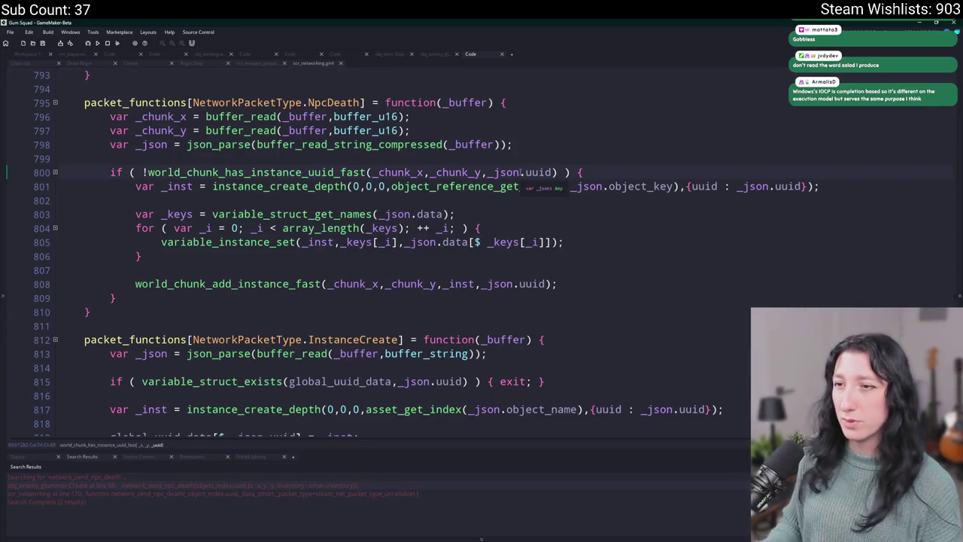
pyautogui.write('new_')
pyautogui.scroll(1, 484, 226)
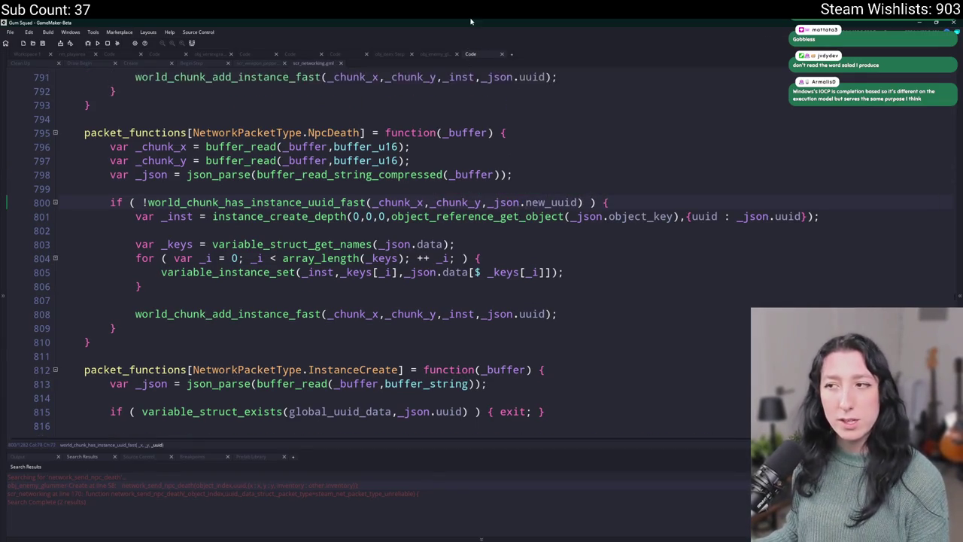
pyautogui.click(493, 202)
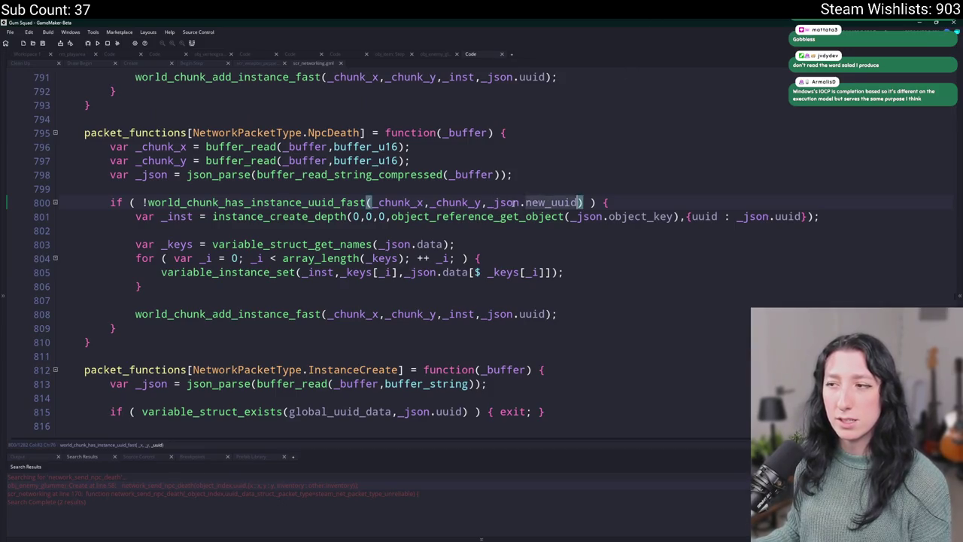
pyautogui.click(505, 202)
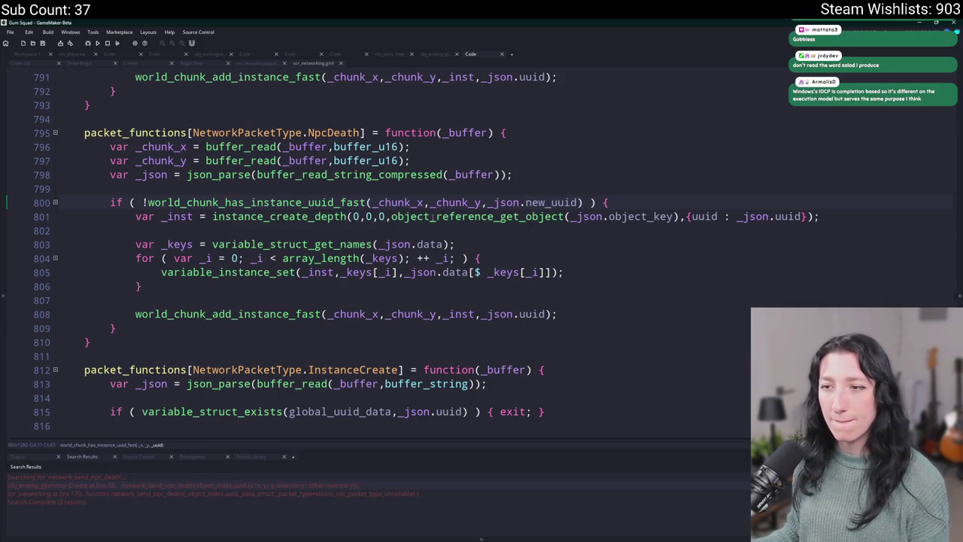
pyautogui.click(720, 216)
pyautogui.click(769, 216)
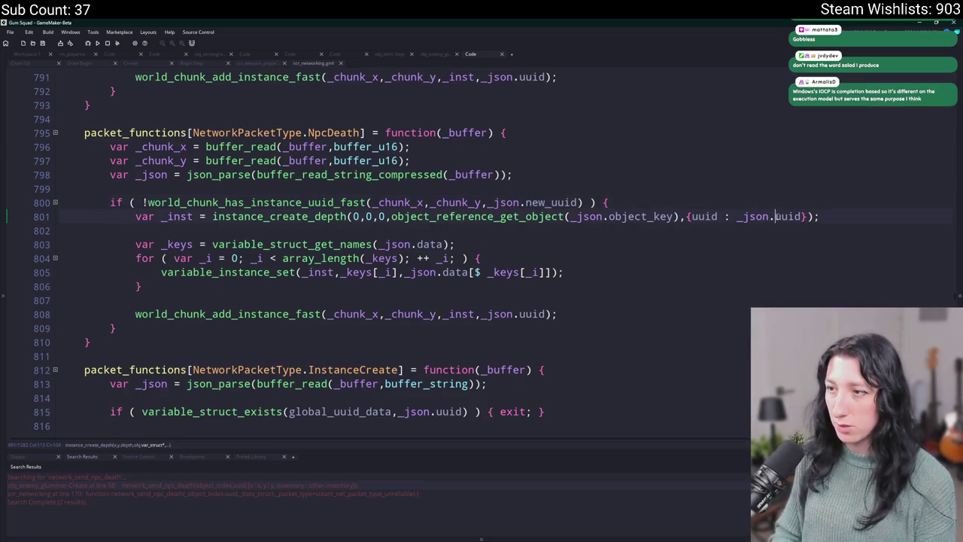
pyautogui.write('new_')
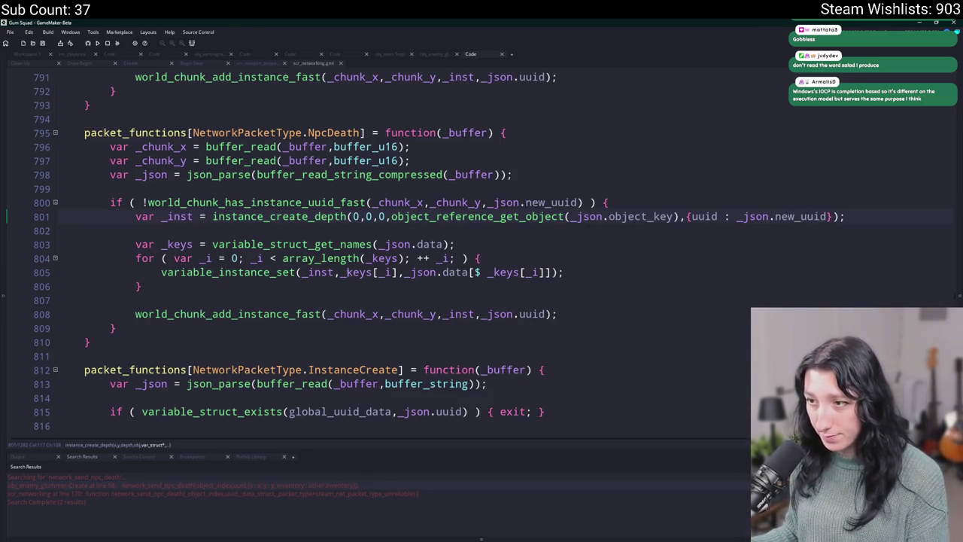
# Step: Insert a blank line above the new_uuid existence check
pyautogui.moveTo(113, 311); pyautogui.dragTo(559, 314)
pyautogui.click(642, 272)
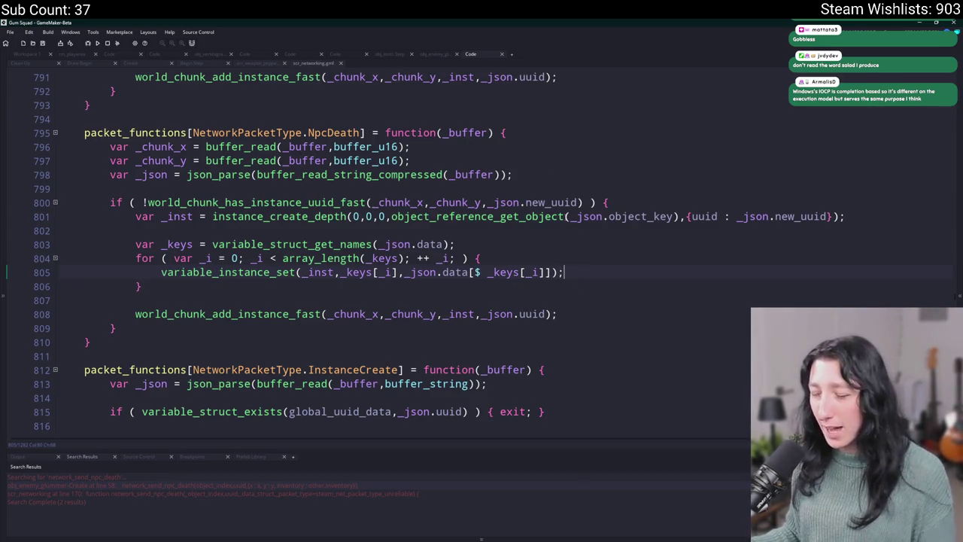
pyautogui.click(625, 205)
pyautogui.click(854, 216)
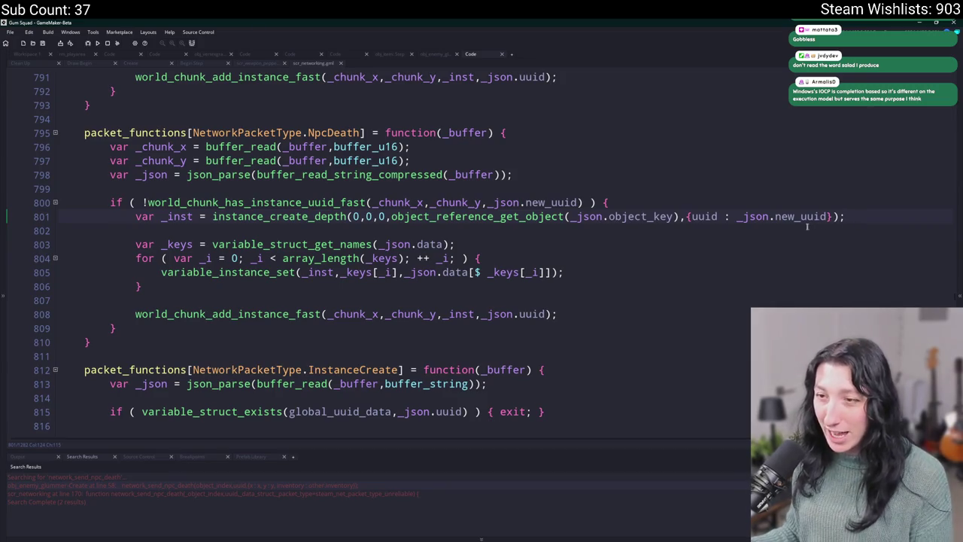
pyautogui.click(690, 197)
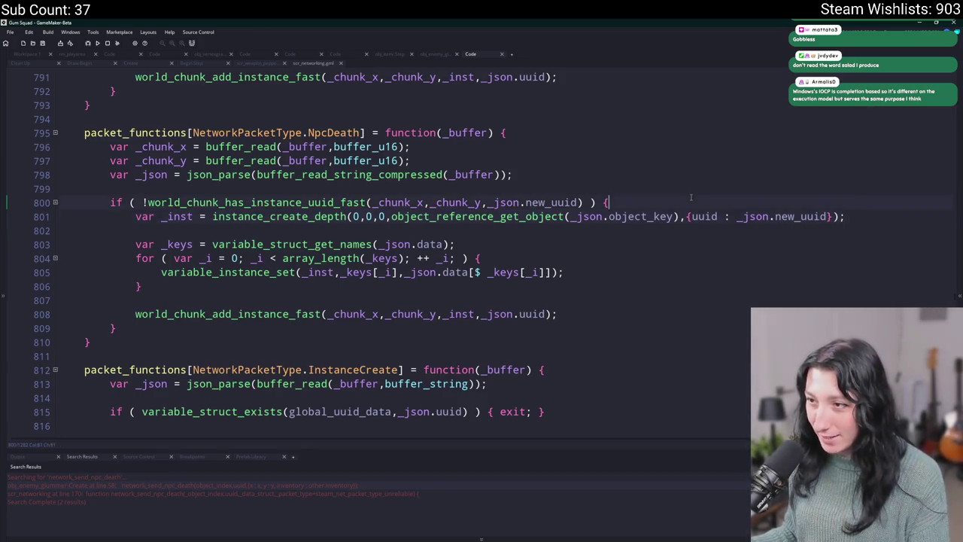
pyautogui.click(568, 202)
pyautogui.click(605, 189)
pyautogui.press('Return')
# Step: Start line 800 as 'var _inst_old = world_chunk_get', checking the existing uuid lookup's signature
pyautogui.write('var _inst_old =')
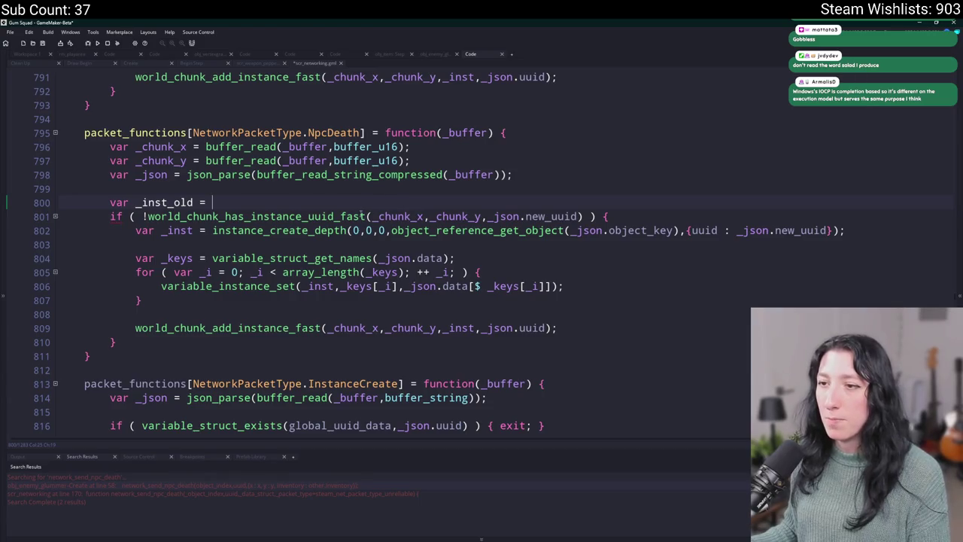
pyautogui.moveTo(583, 216); pyautogui.dragTo(147, 216)
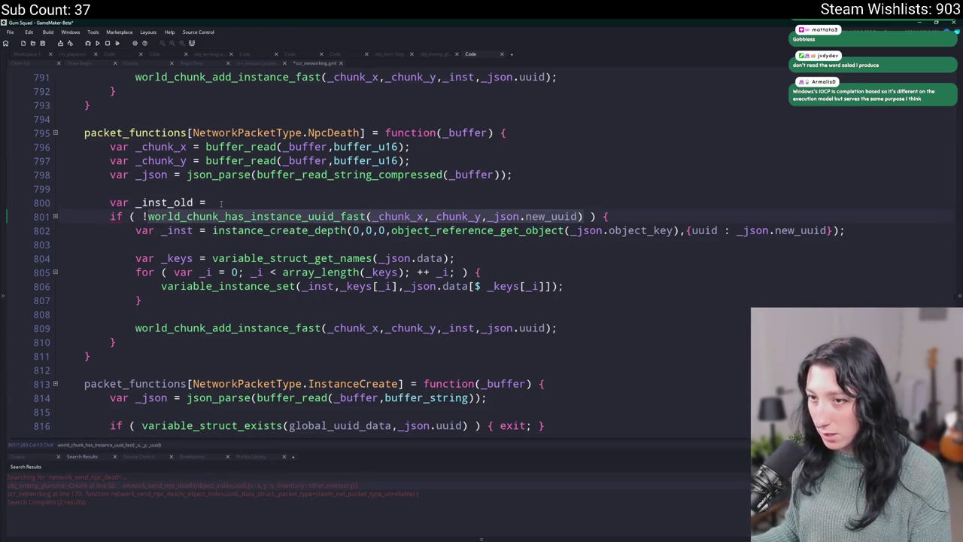
pyautogui.click(242, 203)
pyautogui.write('worl')
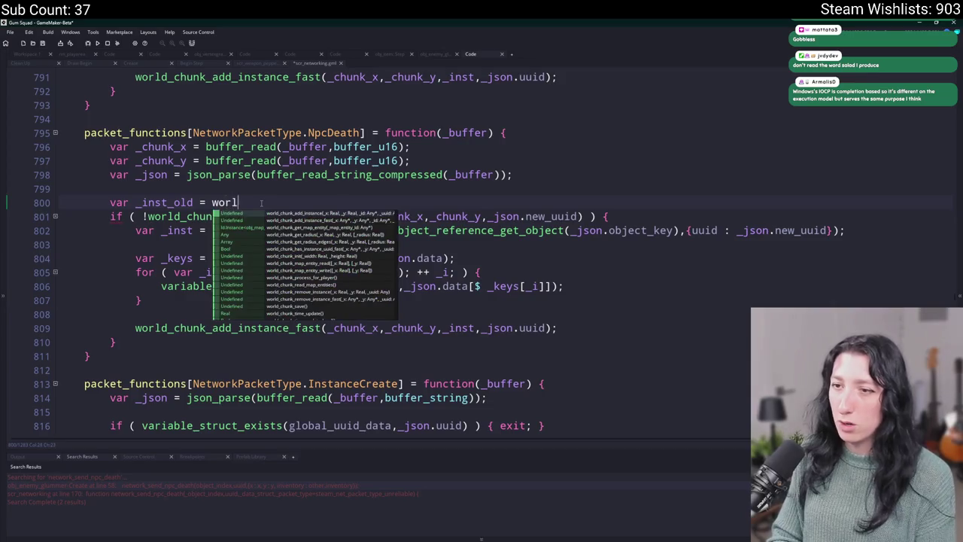
pyautogui.write('d_chunk_get')
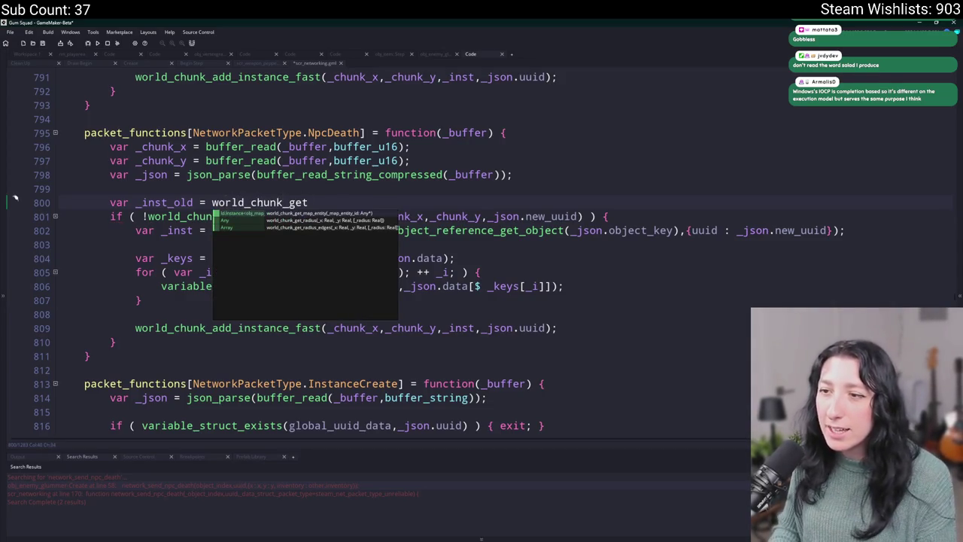
pyautogui.press('Escape')
pyautogui.moveTo(309, 202); pyautogui.dragTo(55, 208)
pyautogui.click(310, 216)
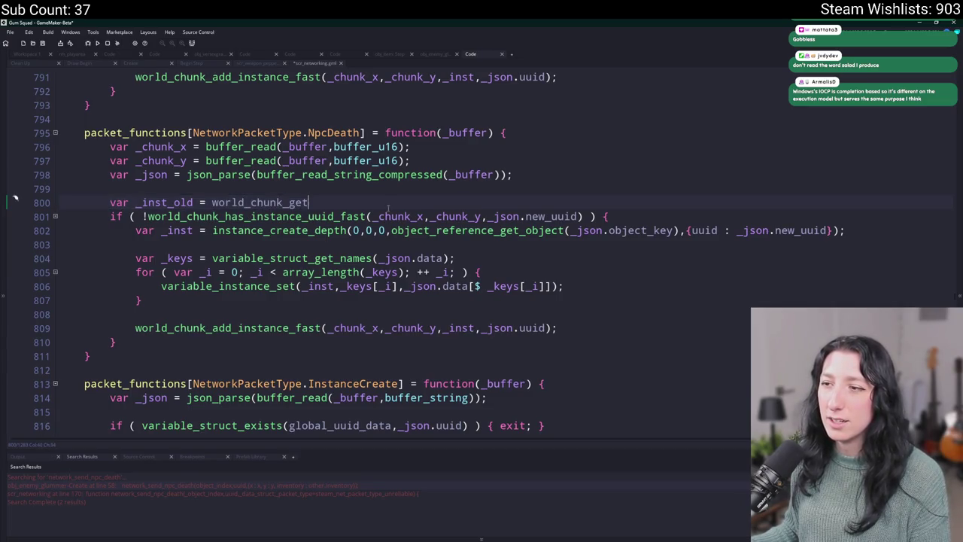
# Step: Trim the call back to world_chunk_ and browse the world_chunk_ autocomplete functions
pyautogui.press('Up')
pyautogui.press('BackSpace')
pyautogui.press('BackSpace')
pyautogui.press('BackSpace')
pyautogui.write('has')
pyautogui.press('Escape')
pyautogui.press('BackSpace')
pyautogui.press('BackSpace')
pyautogui.press('BackSpace')
pyautogui.hotkey('ctrl', 'space')
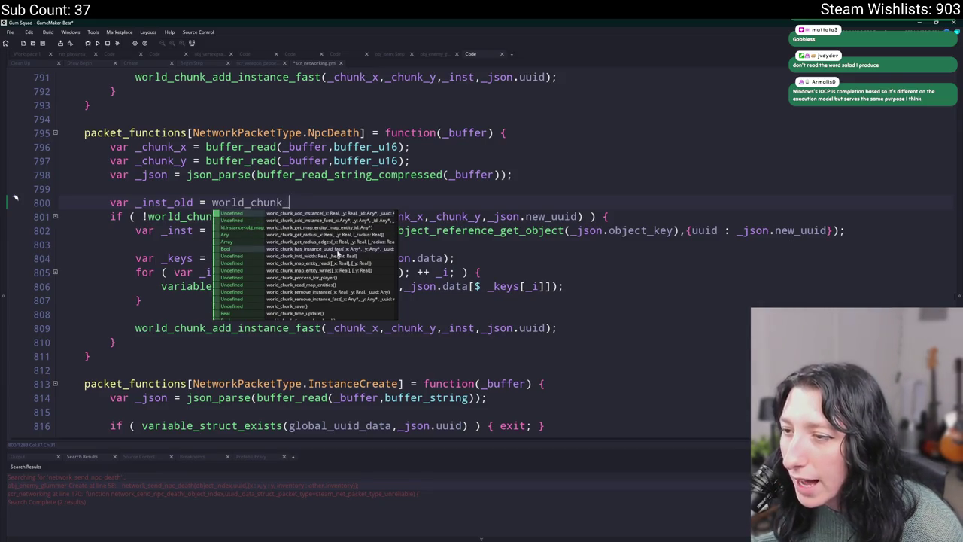
pyautogui.scroll(-2, 341, 256)
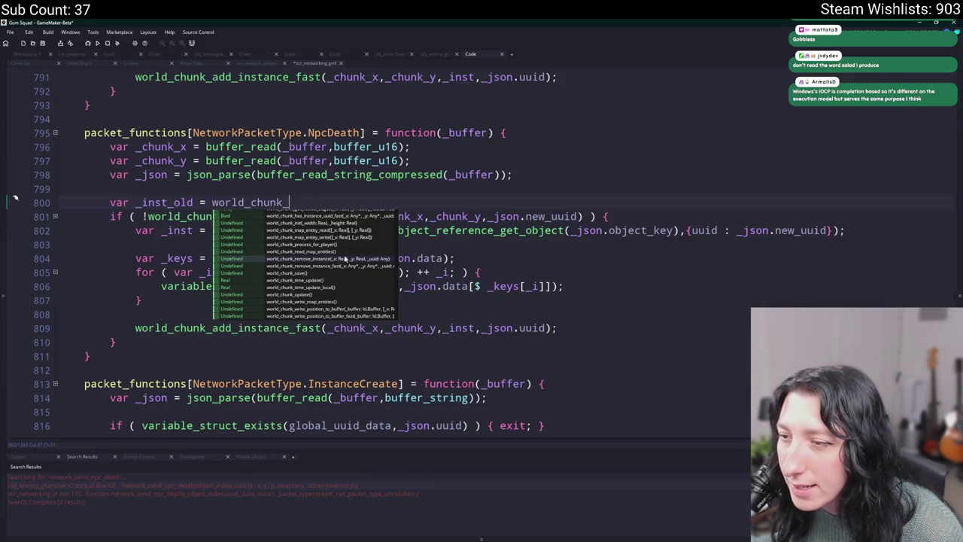
pyautogui.scroll(2, 344, 258)
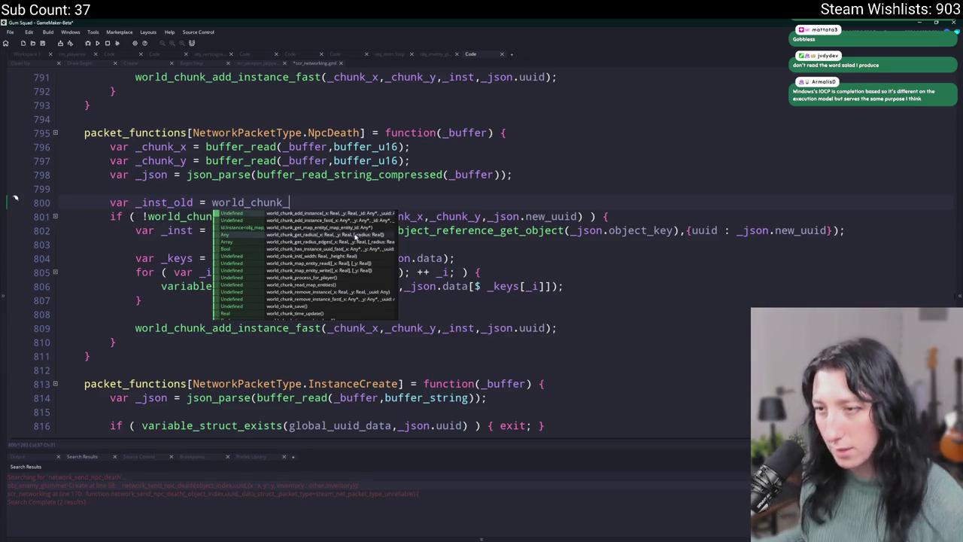
pyautogui.click(339, 249)
# Step: Duplicate world_chunk_has_instance_uuid_fast's definition as world_chunk_get_instance_uuid_fast
pyautogui.middleClick(338, 203)
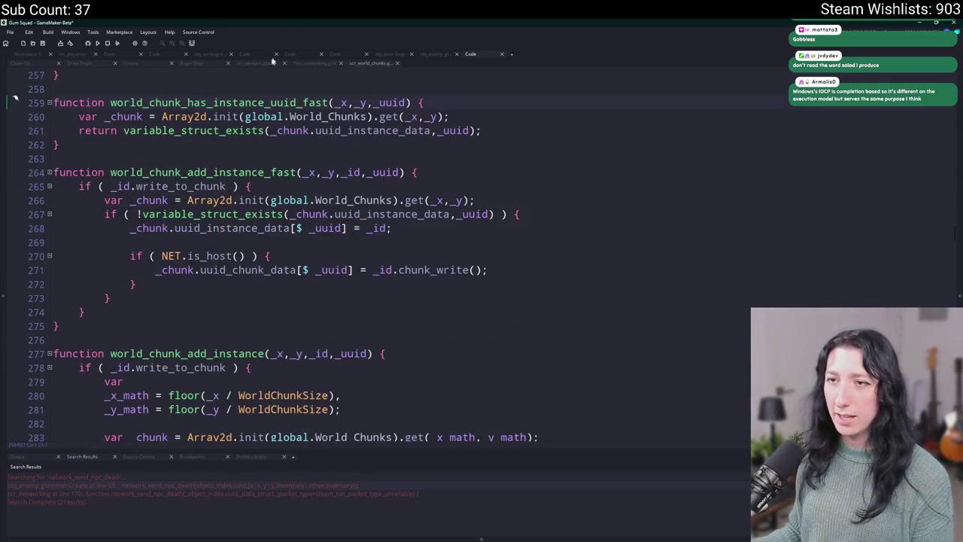
pyautogui.hotkey('shift', 'Down')
pyautogui.hotkey('shift', 'Down')
pyautogui.hotkey('shift', 'Down')
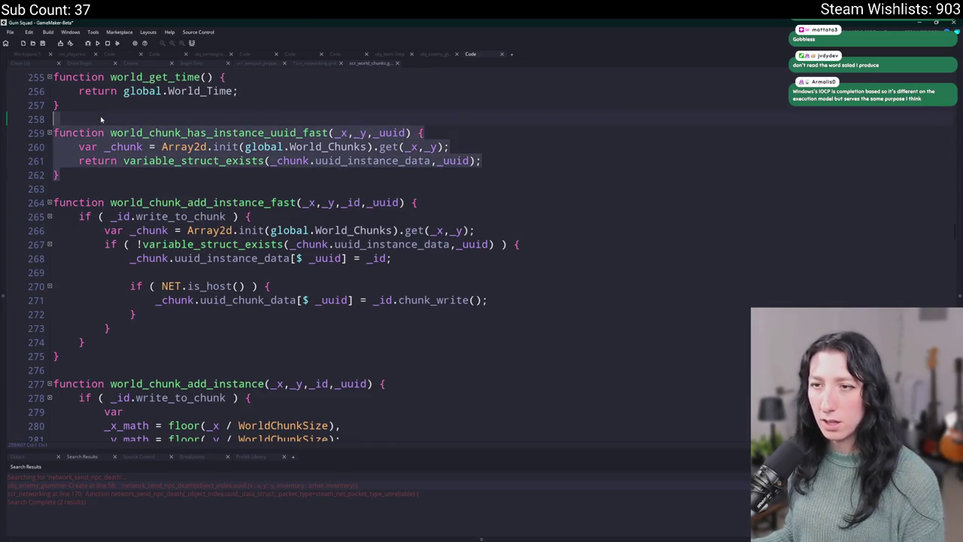
pyautogui.hotkey('ctrl', 'd')
pyautogui.click(188, 201)
pyautogui.press('Delete')
pyautogui.write('g')
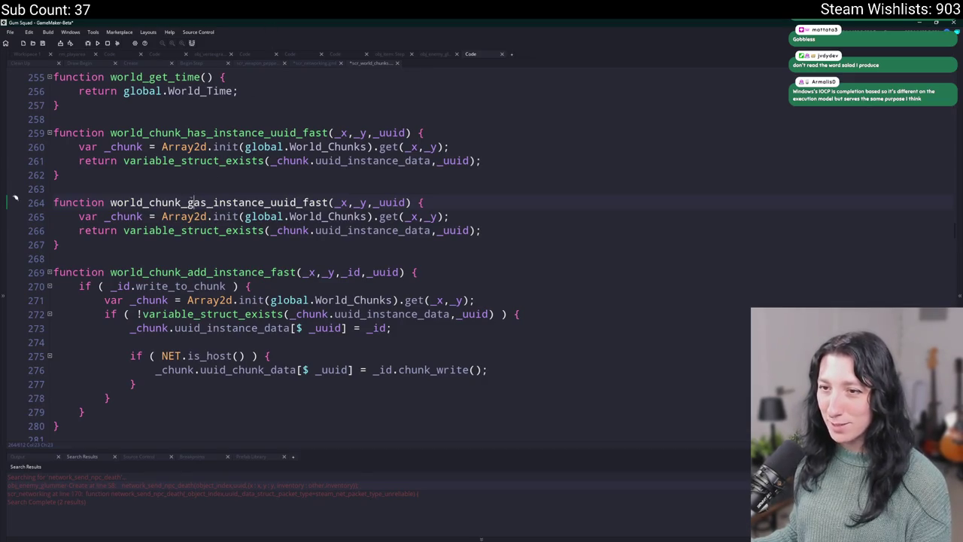
pyautogui.write('et')
pyautogui.press('Delete')
pyautogui.press('Delete')
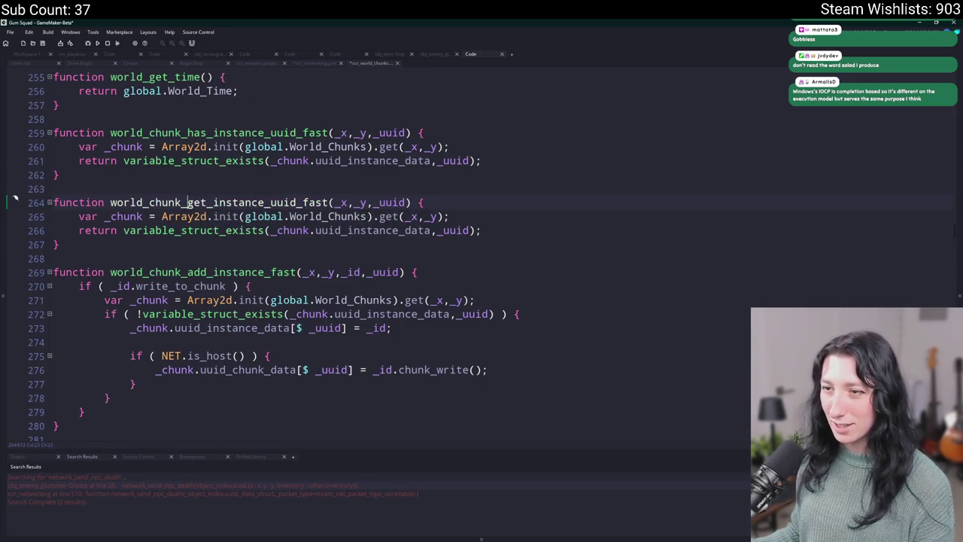
# Step: Make the get copy return the struct entry with [$ _uuid] instead of variable_struct_exists
pyautogui.click(437, 230)
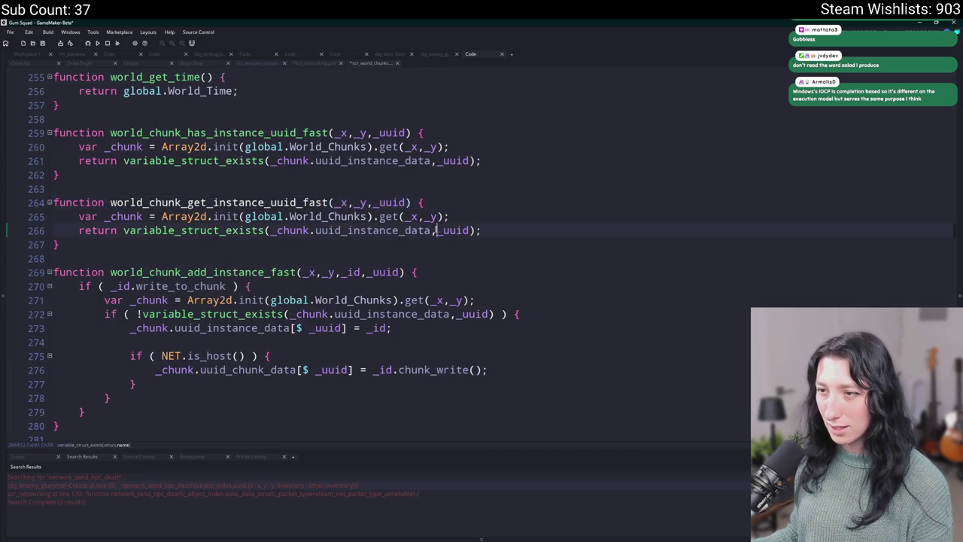
pyautogui.press('BackSpace')
pyautogui.write('[$')
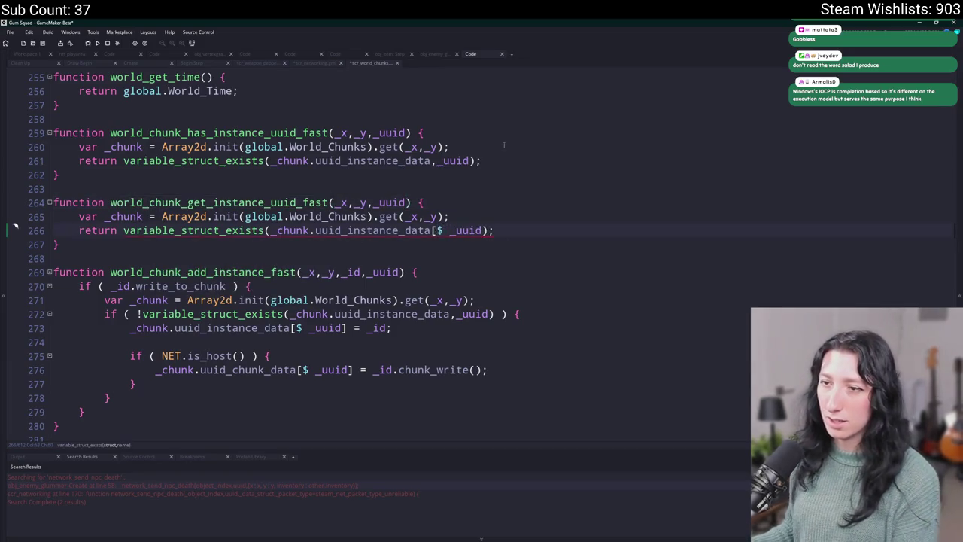
pyautogui.hotkey('ctrl', 'Right')
pyautogui.press('Delete')
pyautogui.write(']')
pyautogui.click(126, 230)
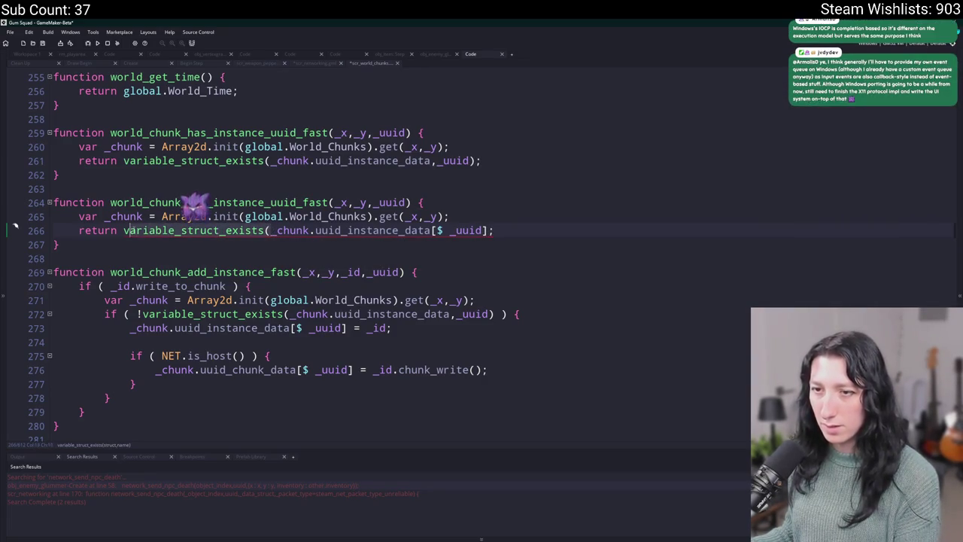
pyautogui.hotkey('ctrl', 'Delete')
pyautogui.press('Delete')
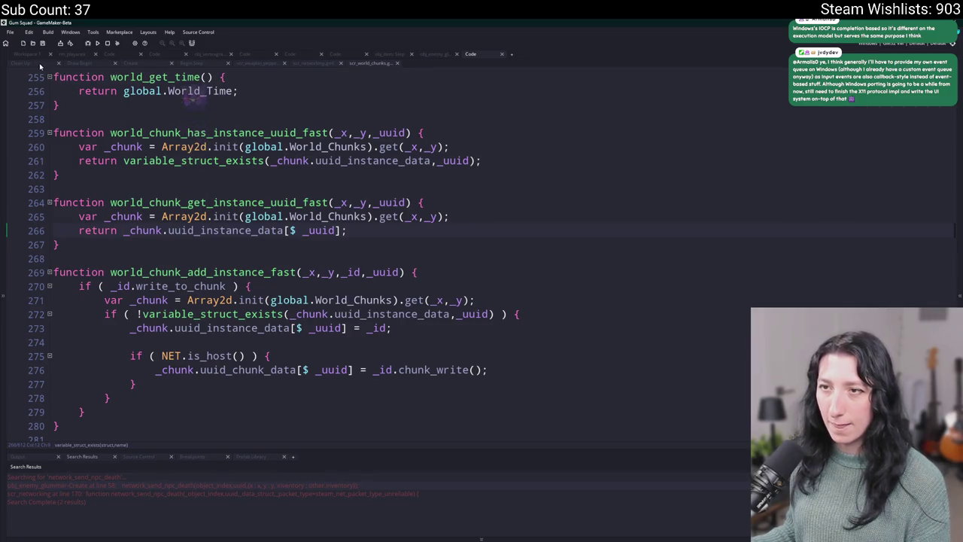
# Step: Back in scr_networking.gml, check where NpcDeath packets are sent, then return to the handler
pyautogui.click(311, 65)
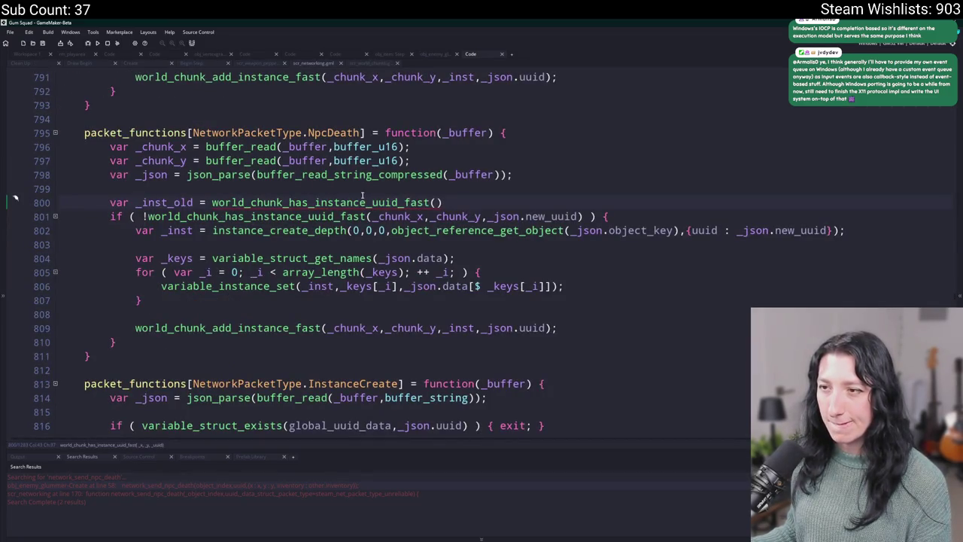
pyautogui.click(362, 133)
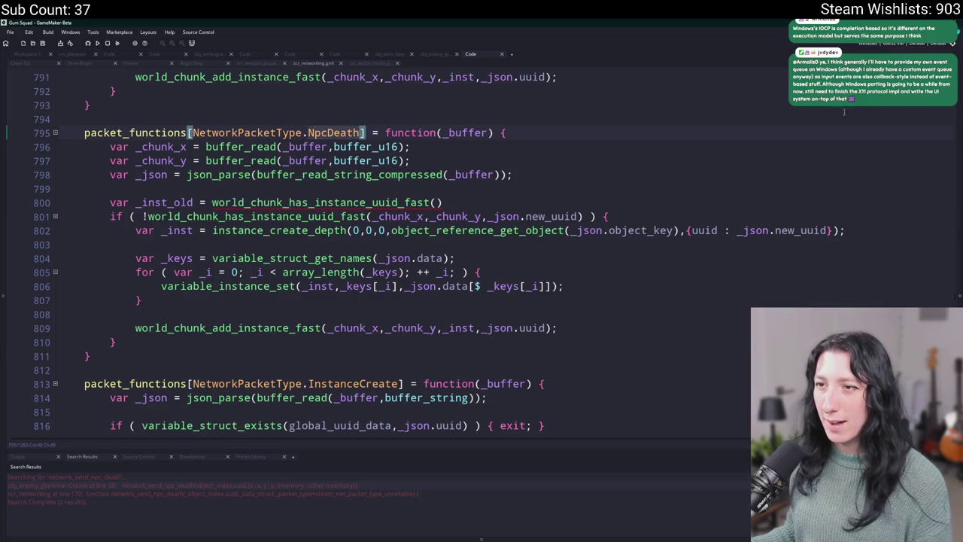
pyautogui.hotkey('alt', 'Left')
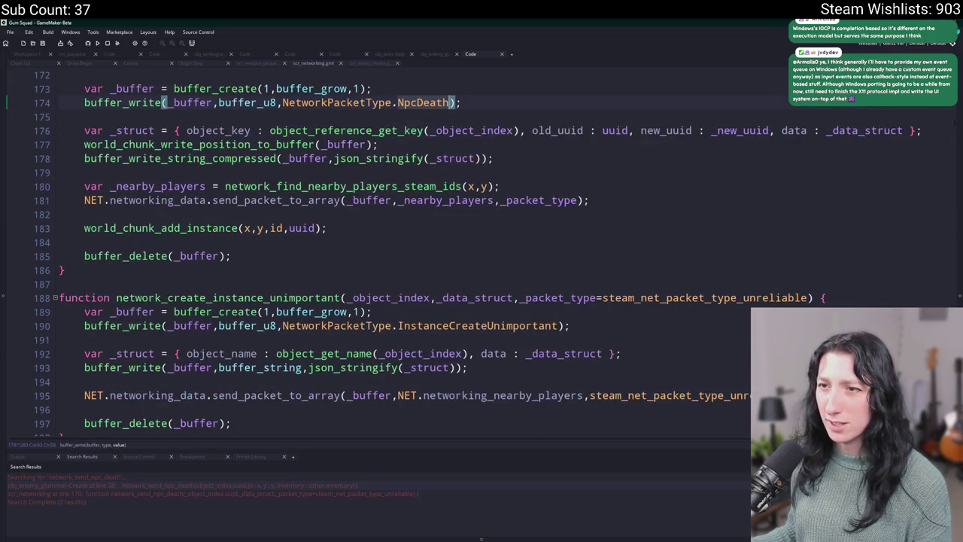
pyautogui.hotkey('alt', 'Right')
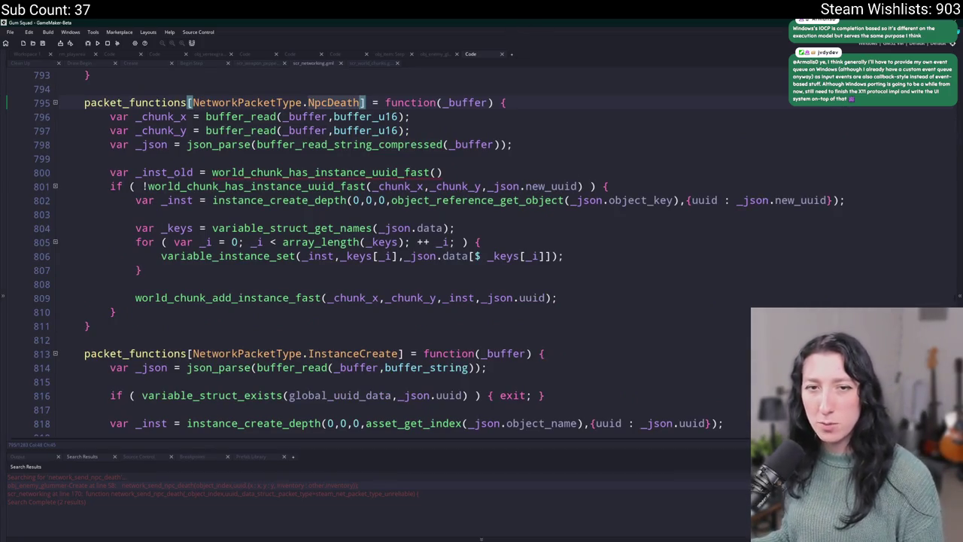
# Step: Pass _chunk_x,_chunk_y,_json.old_uuid to line 800's lookup and open a blank line after line 802
pyautogui.click(467, 175)
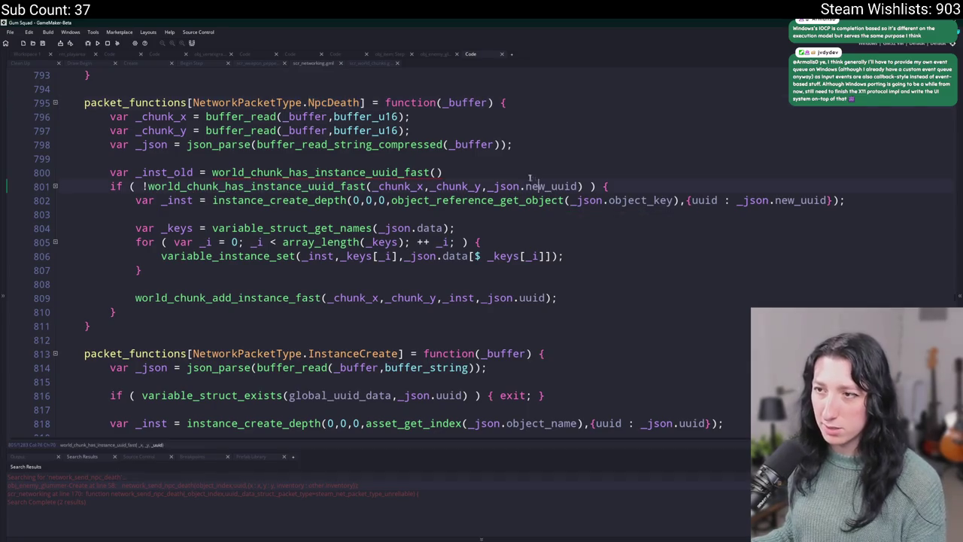
pyautogui.press('Left')
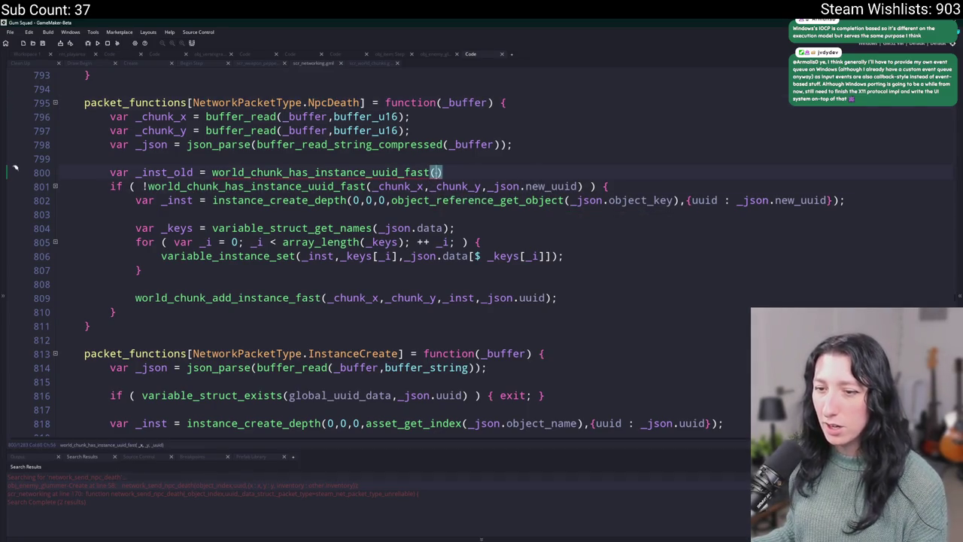
pyautogui.write('_chunk_x,_')
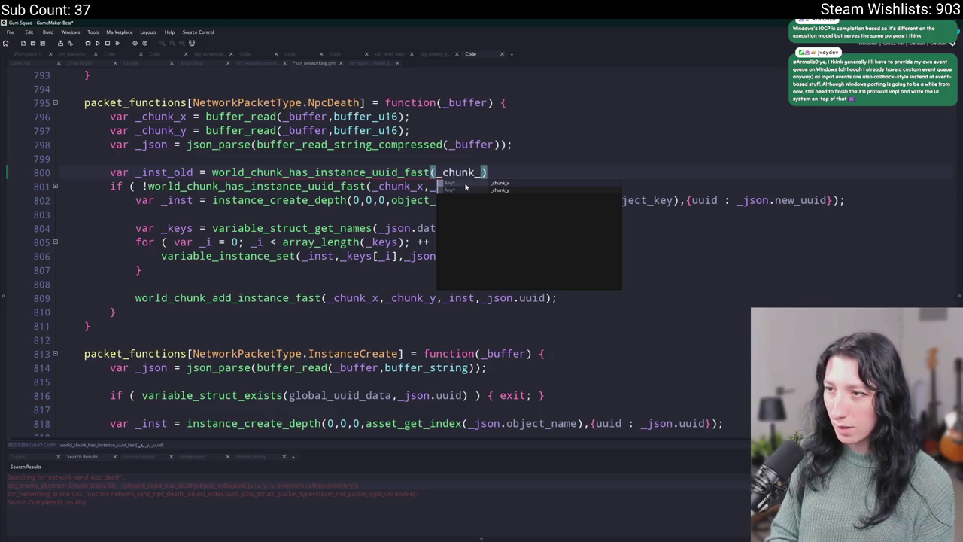
pyautogui.write('chunk_y,_i')
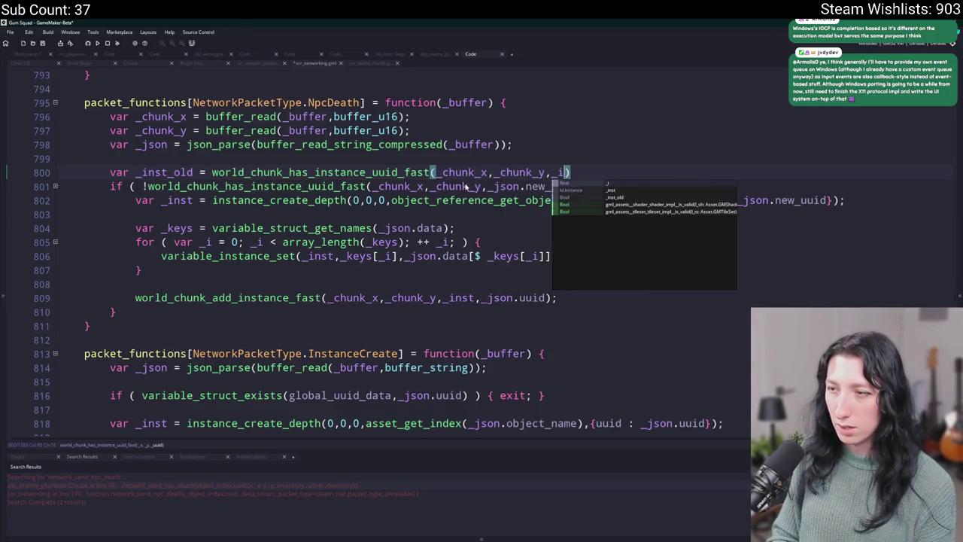
pyautogui.press('BackSpace')
pyautogui.write('_')
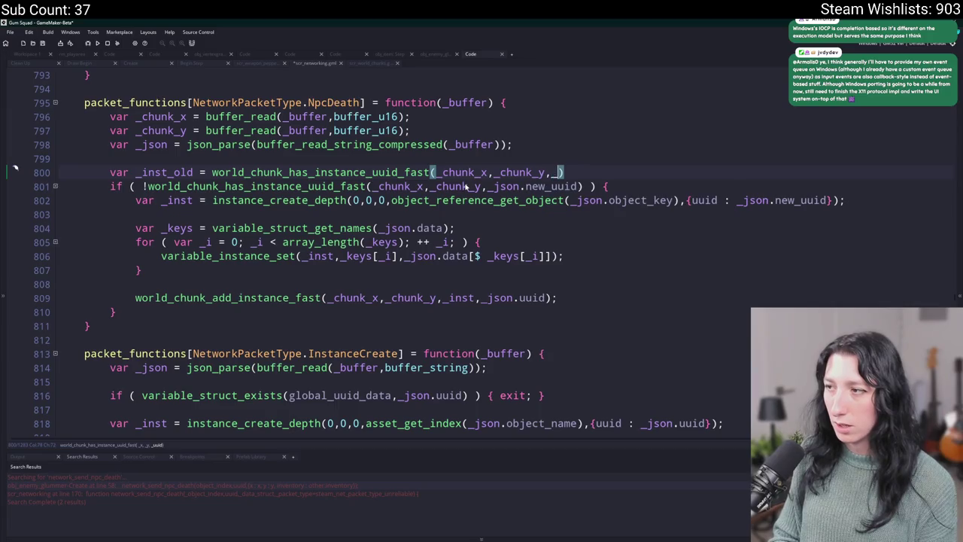
pyautogui.write('json.old_uu')
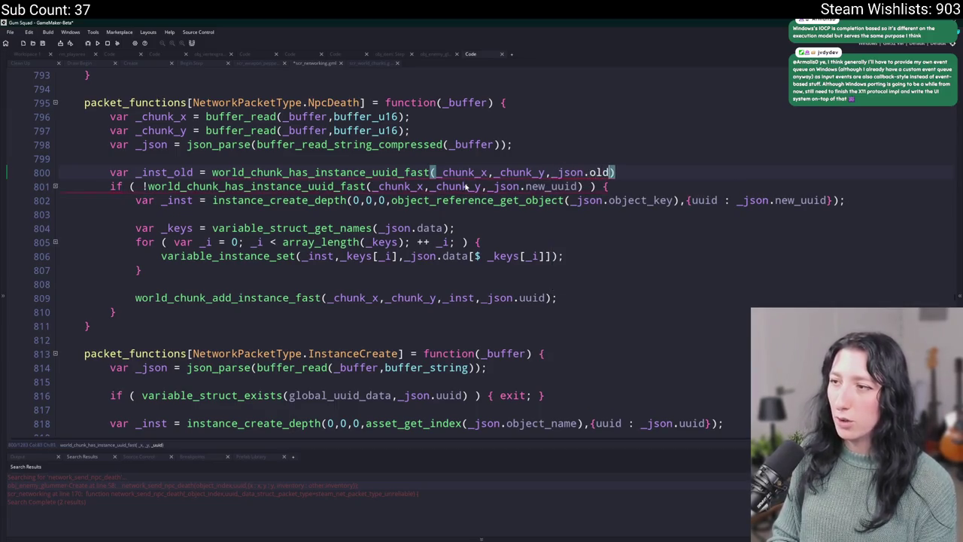
pyautogui.write('id')
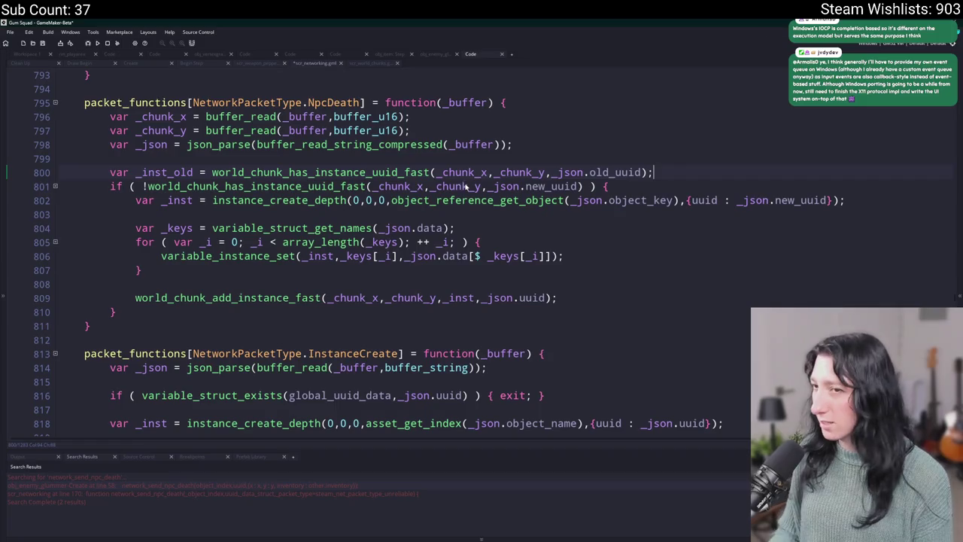
pyautogui.doubleClick(158, 174)
pyautogui.click(680, 172)
pyautogui.click(851, 199)
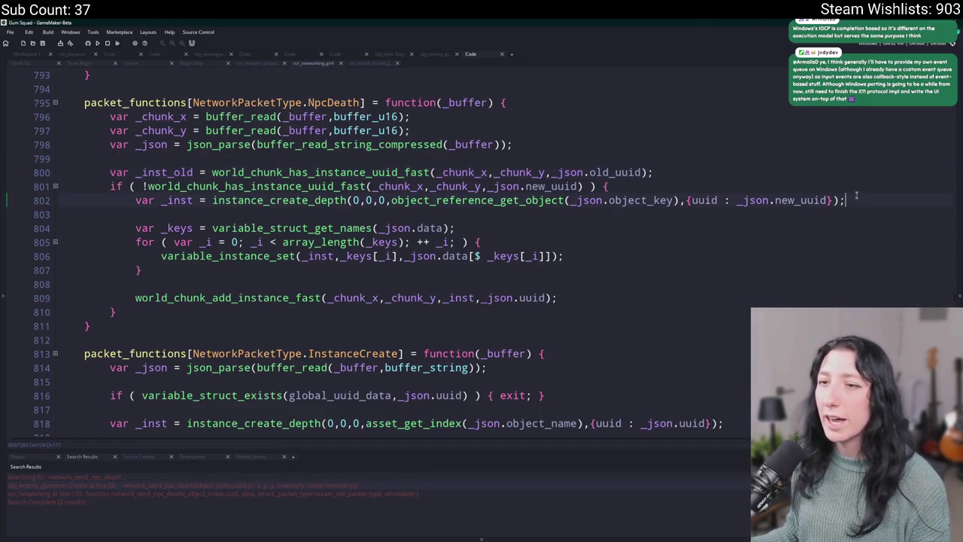
pyautogui.press('Return')
pyautogui.press('Return')
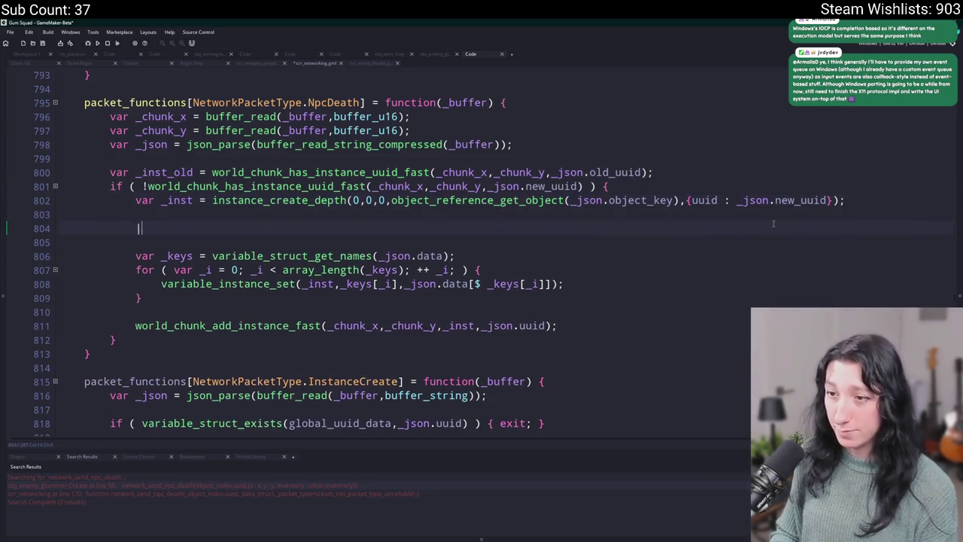
# Step: Add an if (instance_exists(_inst_old)) block calling _inst_old.death_client(_inst)
pyautogui.write('if ( i')
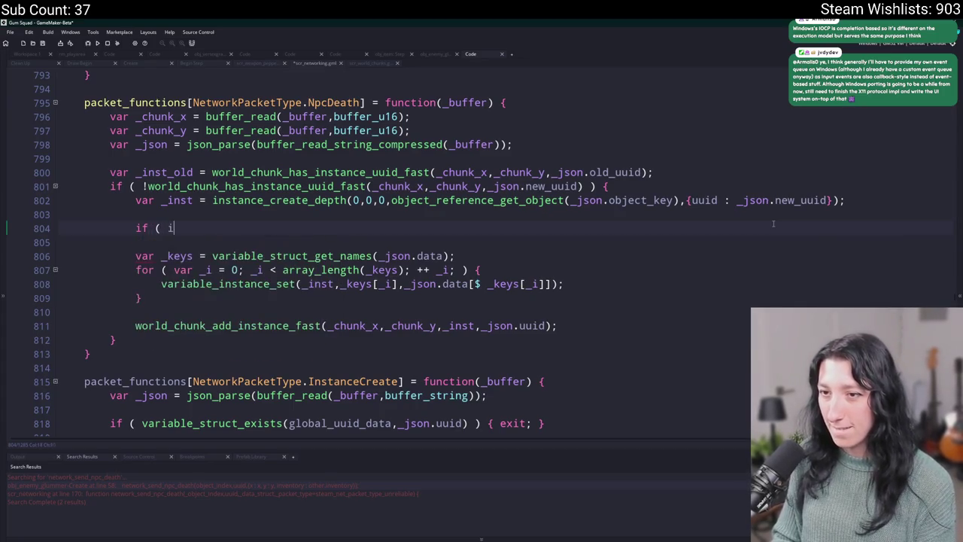
pyautogui.write('nstance_exists(_inst_old')
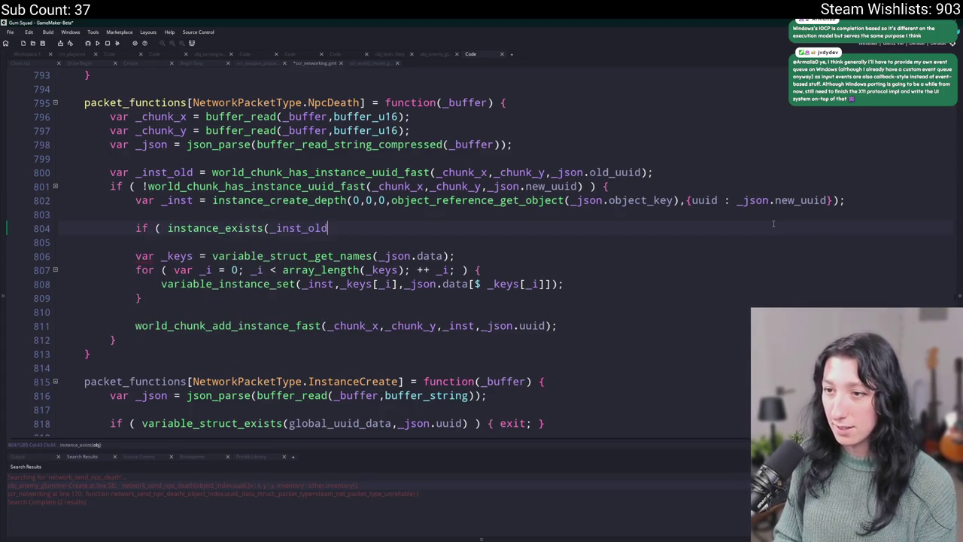
pyautogui.write(') ) {')
pyautogui.press('Return')
pyautogui.write('}')
pyautogui.press('Return')
pyautogui.write('_inst_old')
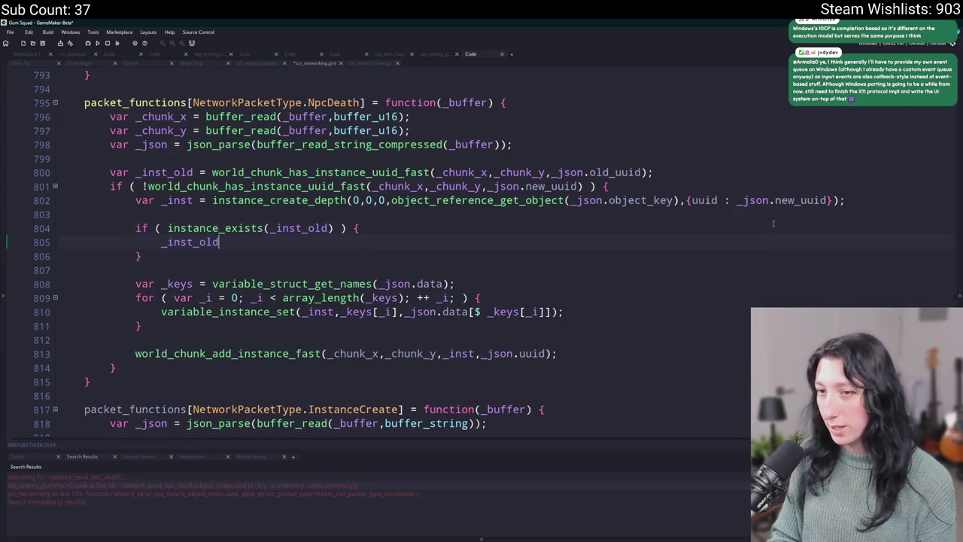
pyautogui.write('.death_client();k')
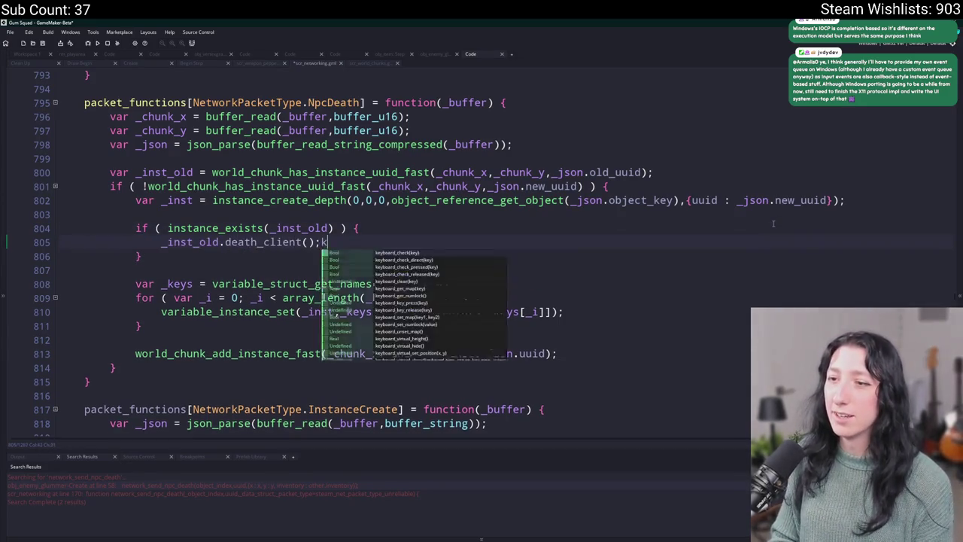
pyautogui.press('Left')
pyautogui.press('Left')
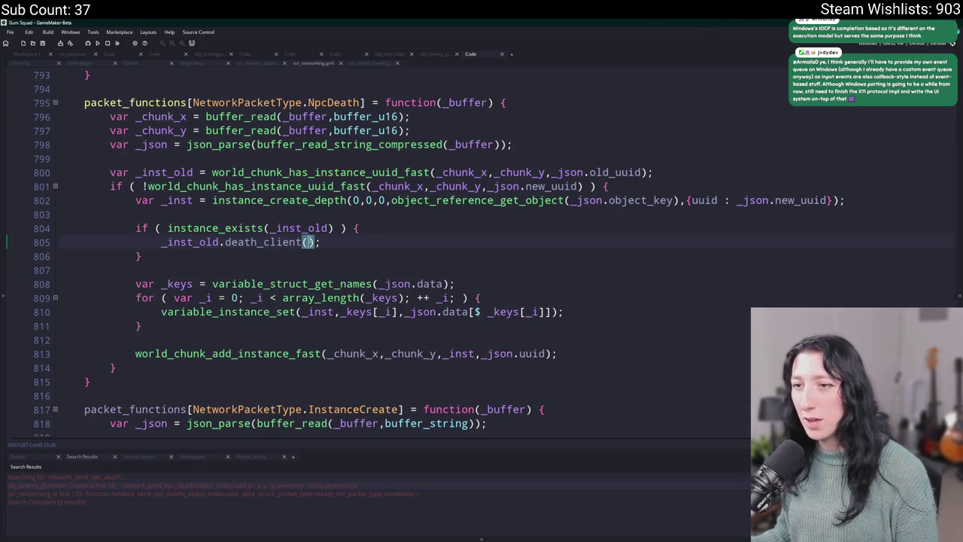
pyautogui.write('_inst')
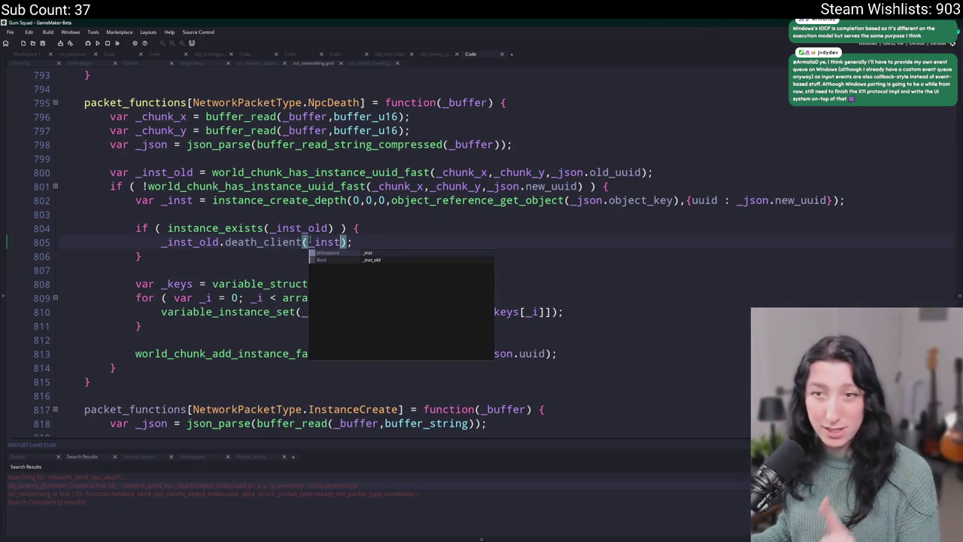
# Step: Add instance_destroy(_inst_old); right after the death_client call
pyautogui.click(164, 200)
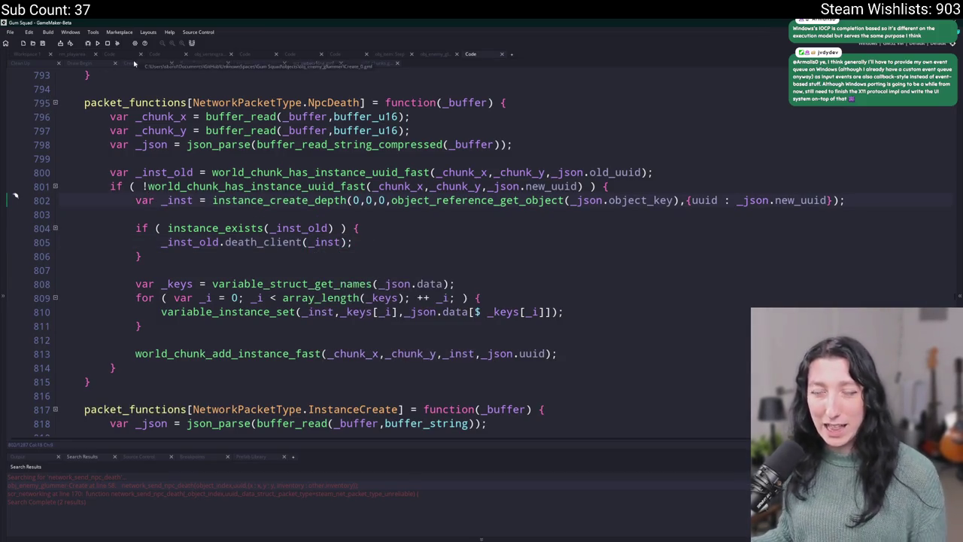
pyautogui.doubleClick(170, 200)
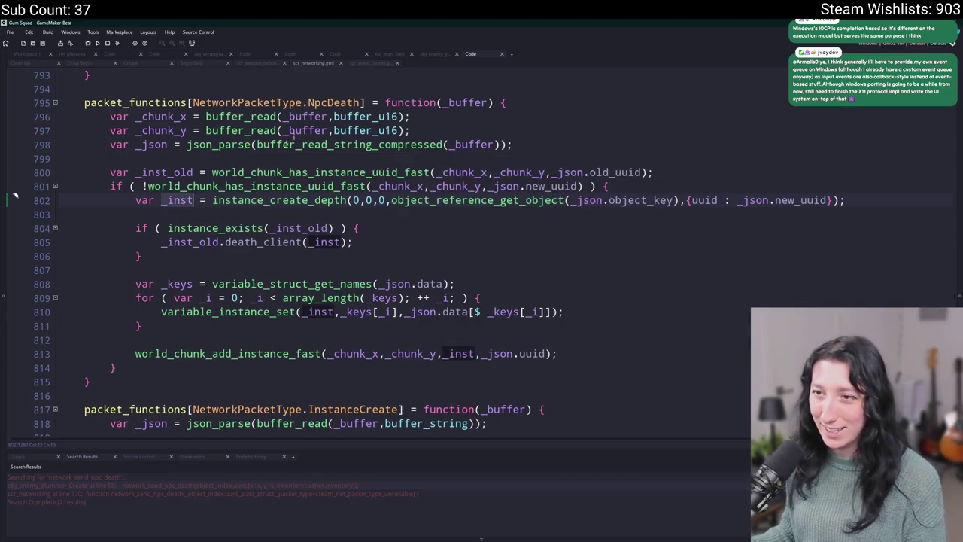
pyautogui.click(388, 243)
pyautogui.click(310, 228)
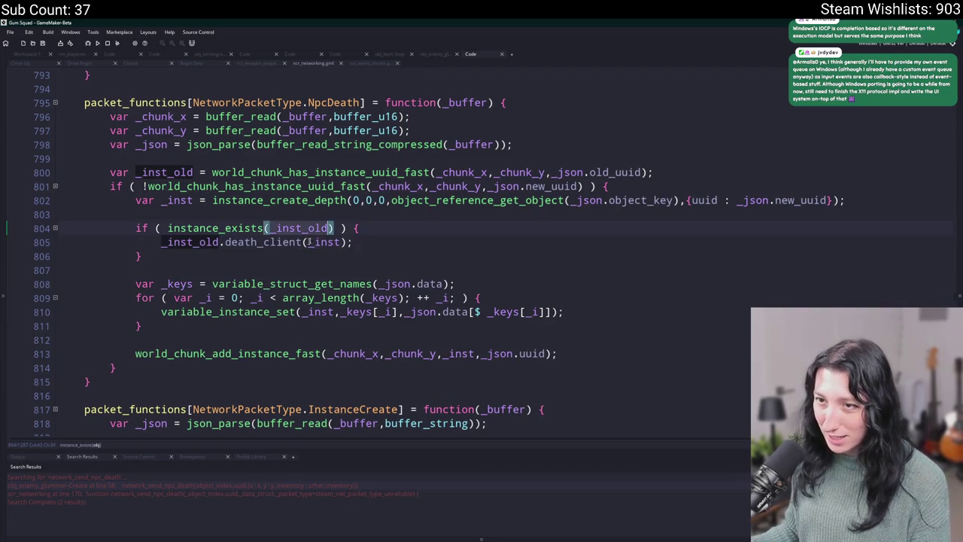
pyautogui.click(373, 245)
pyautogui.press('Return')
pyautogui.press('Return')
pyautogui.write('isntan')
pyautogui.press('BackSpace')
pyautogui.press('BackSpace')
pyautogui.press('BackSpace')
pyautogui.write('nsta')
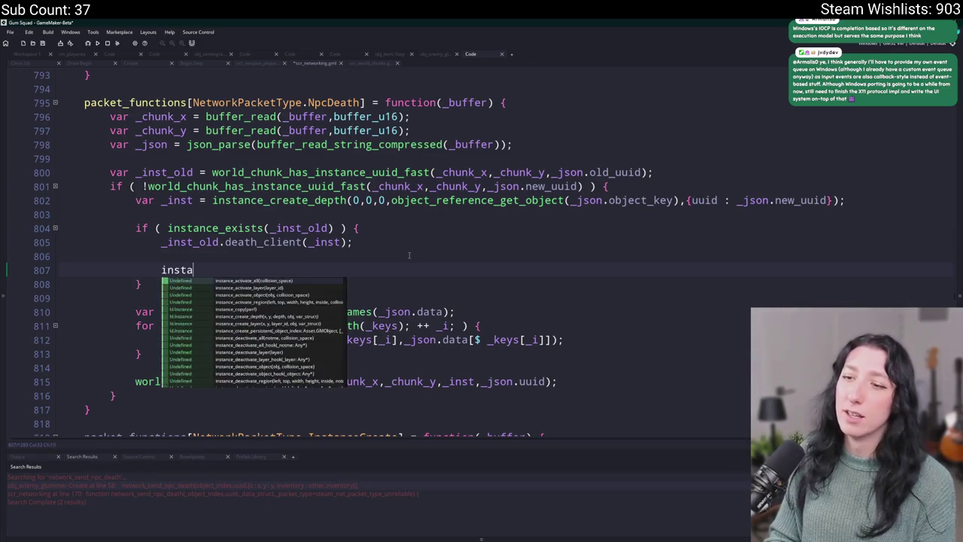
pyautogui.write('nce_destroy(_inst_old);')
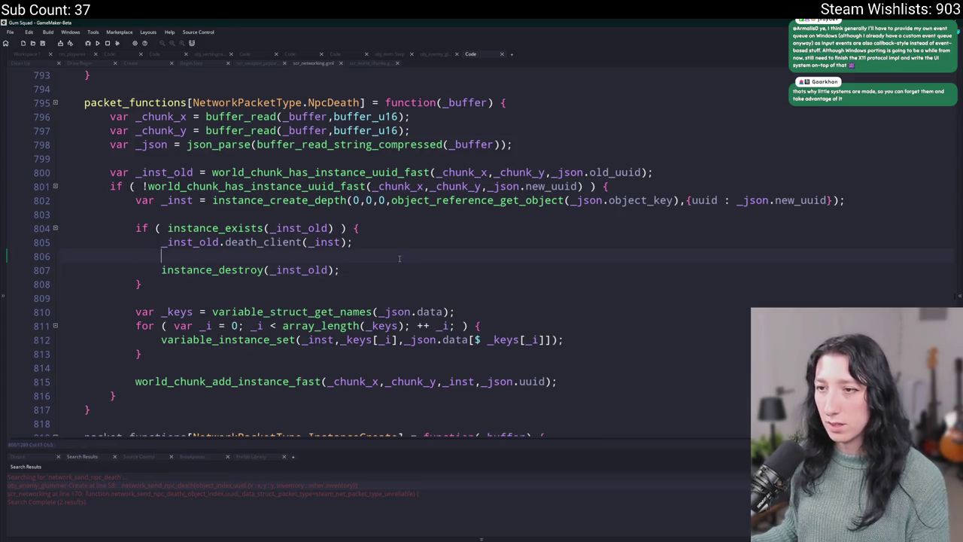
pyautogui.scroll(7, 427, 264)
# Step: Review how the InstanceDestroy handler removes uuid entries with variable_struct_remove
pyautogui.scroll(5, 427, 265)
pyautogui.scroll(-13, 436, 260)
pyautogui.scroll(-13, 441, 257)
pyautogui.scroll(-8, 456, 246)
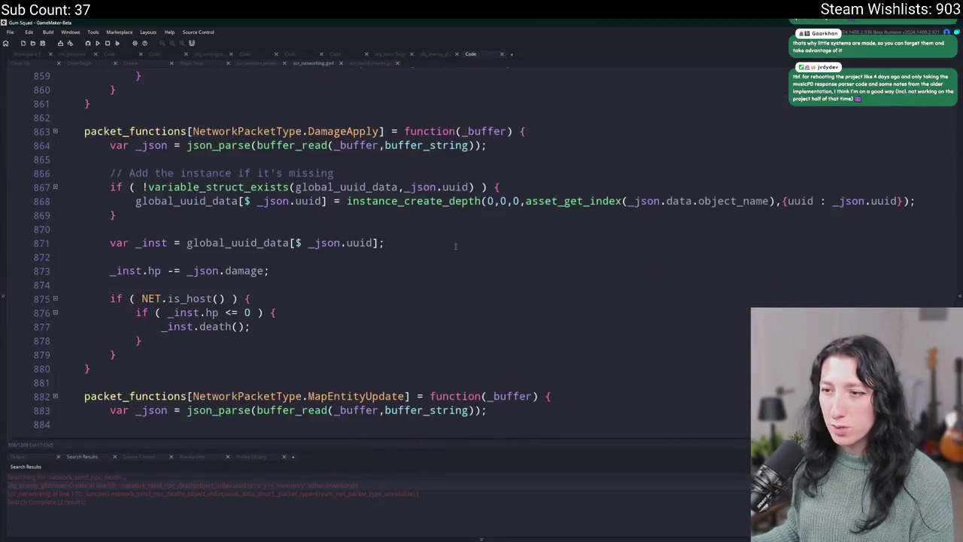
pyautogui.press('F3')
pyautogui.scroll(4, 452, 245)
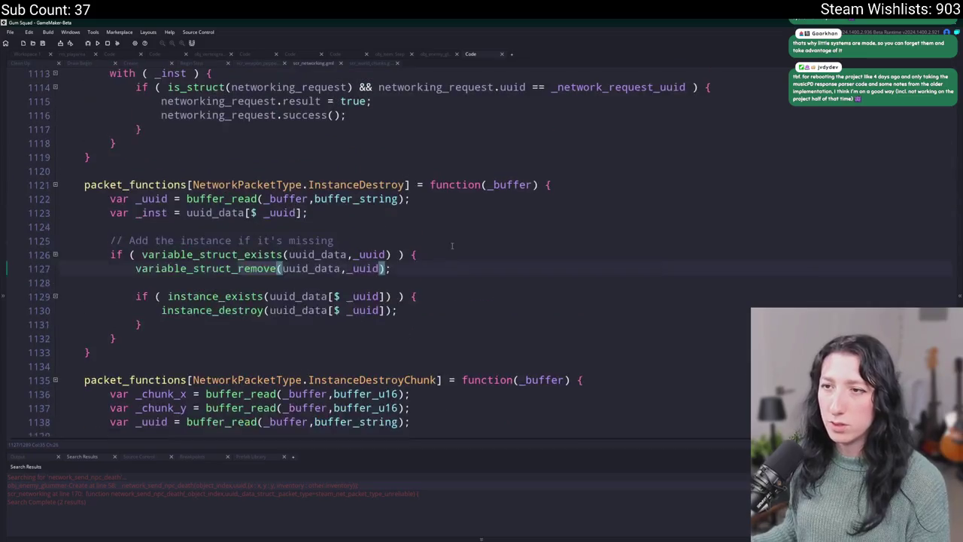
pyautogui.click(399, 274)
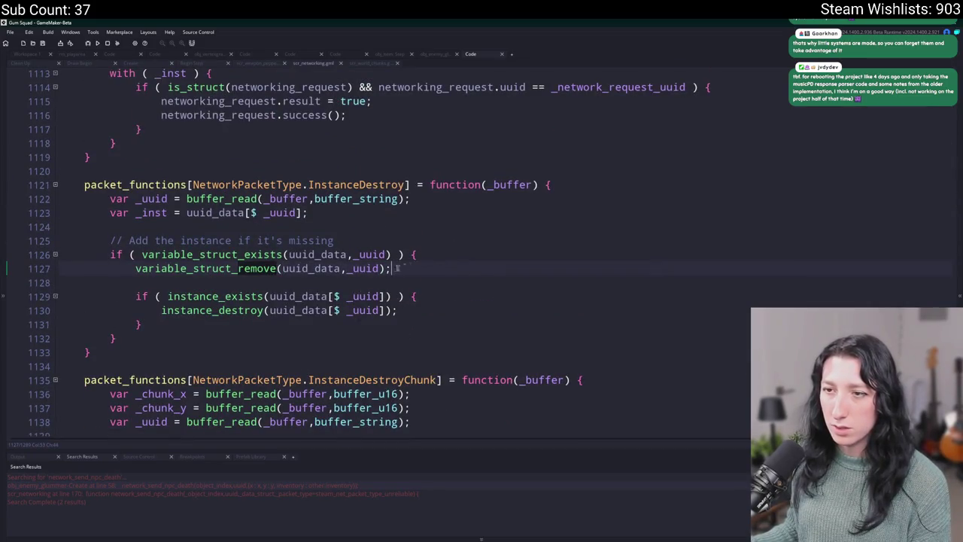
pyautogui.doubleClick(310, 269)
pyautogui.scroll(6, 323, 271)
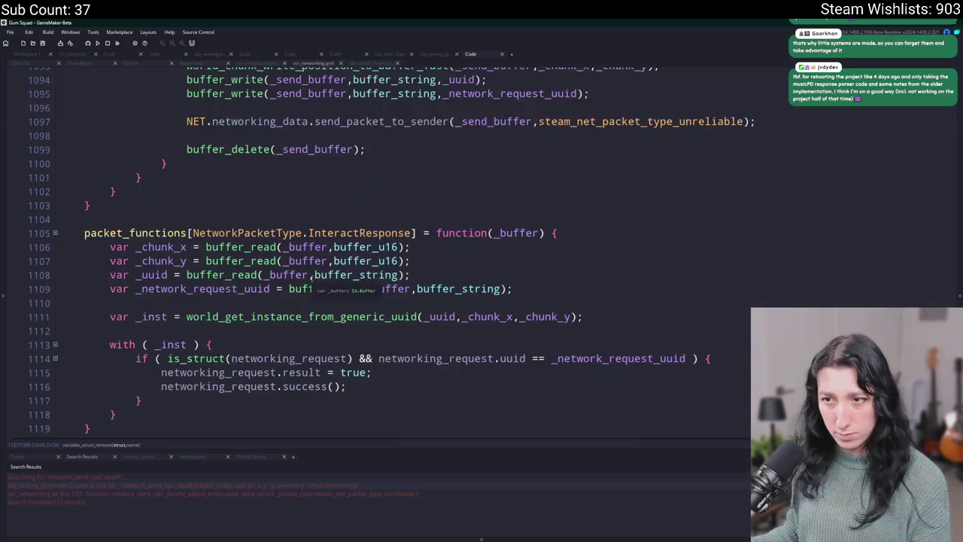
pyautogui.scroll(-2, 338, 273)
pyautogui.scroll(-2, 338, 274)
# Step: Back in NpcDeath, start a global_uuid_data line above instance_destroy(_inst_old)
pyautogui.hotkey('alt', 'Left')
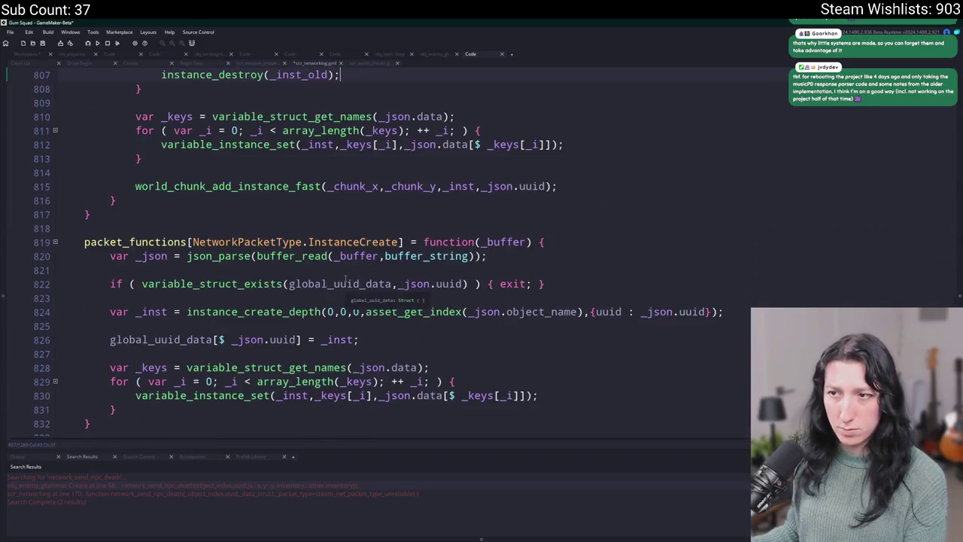
pyautogui.scroll(3, 339, 182)
pyautogui.press('Up')
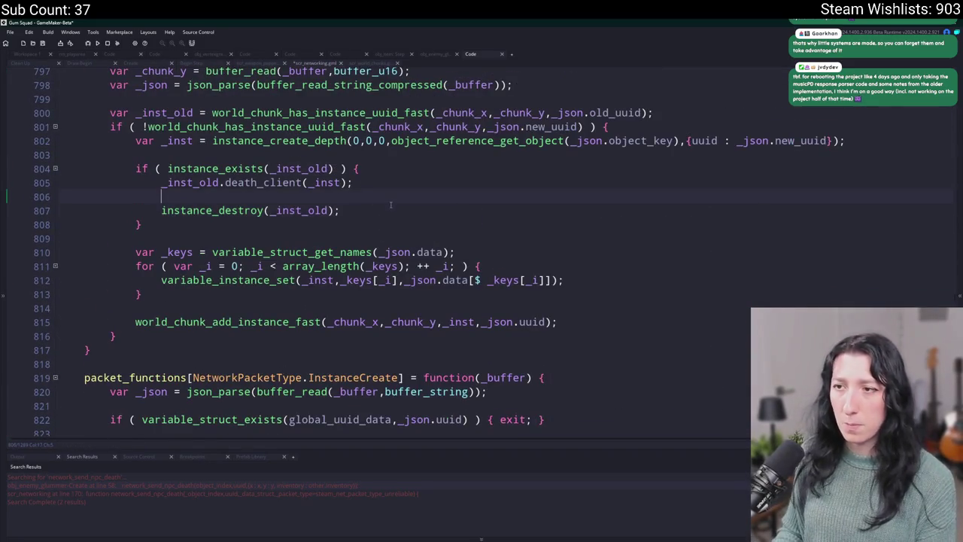
pyautogui.press('Return')
pyautogui.write('global_uuid_data')
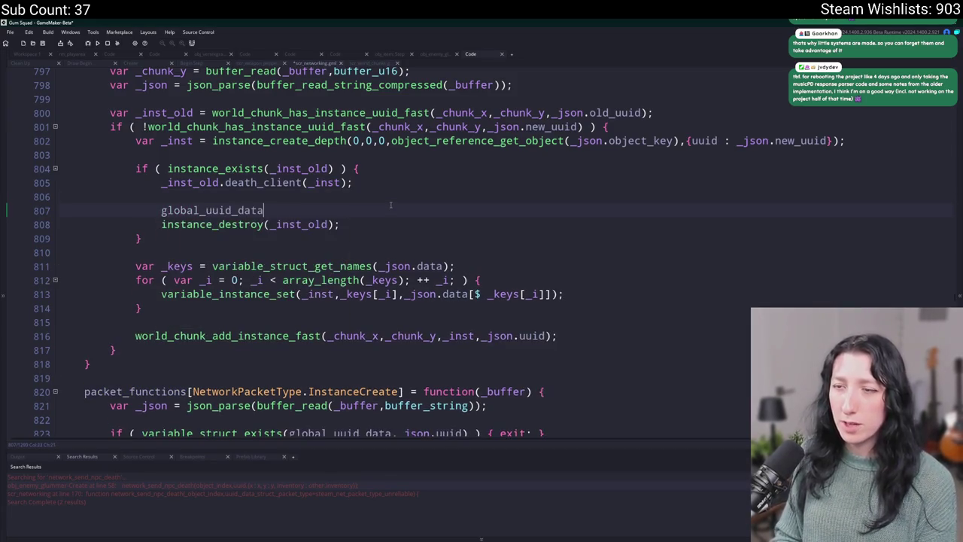
pyautogui.scroll(2, 398, 189)
pyautogui.click(365, 173)
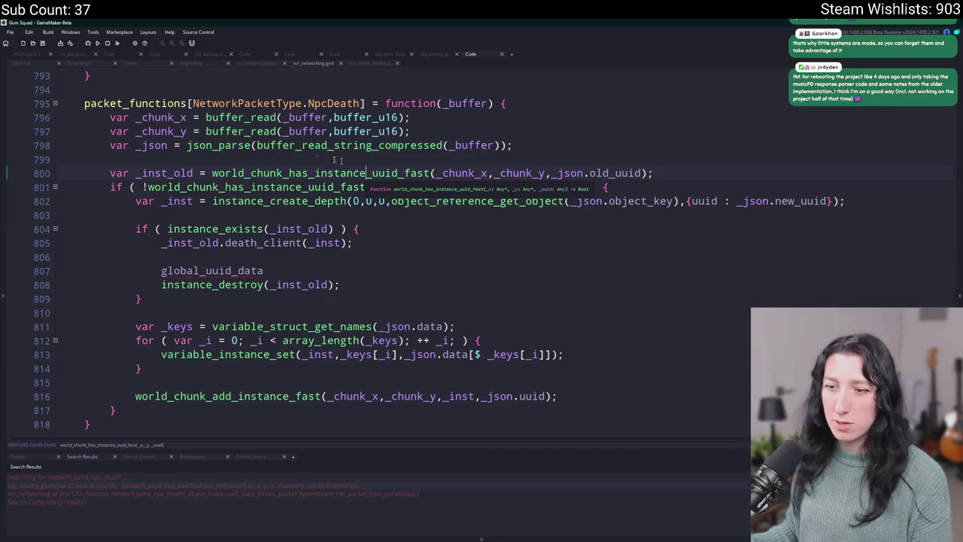
# Step: Find the next global_uuid_data usage, in the InstanceCreate handler around line 823
pyautogui.click(285, 384)
pyautogui.click(282, 258)
pyautogui.press('Down')
pyautogui.press('F3')
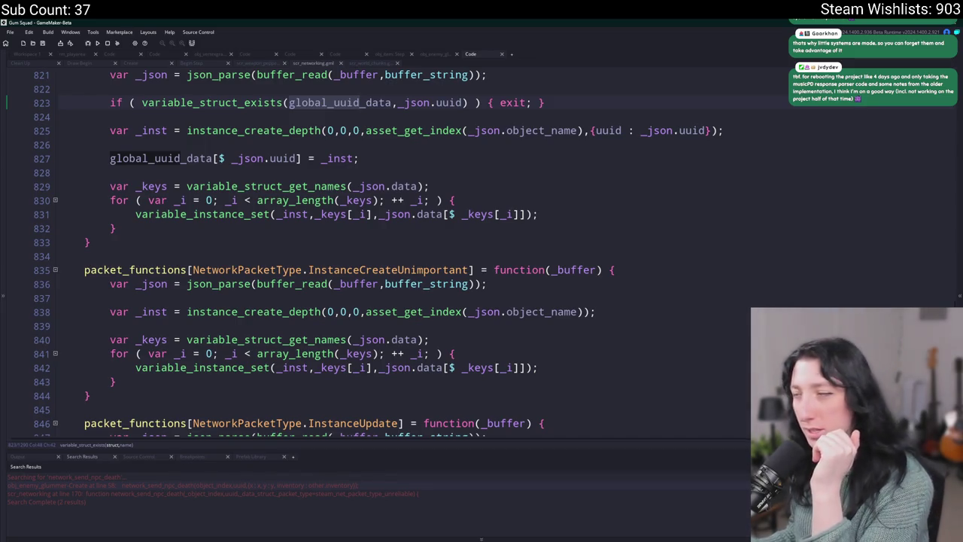
pyautogui.scroll(2, 439, 258)
pyautogui.scroll(1, 439, 258)
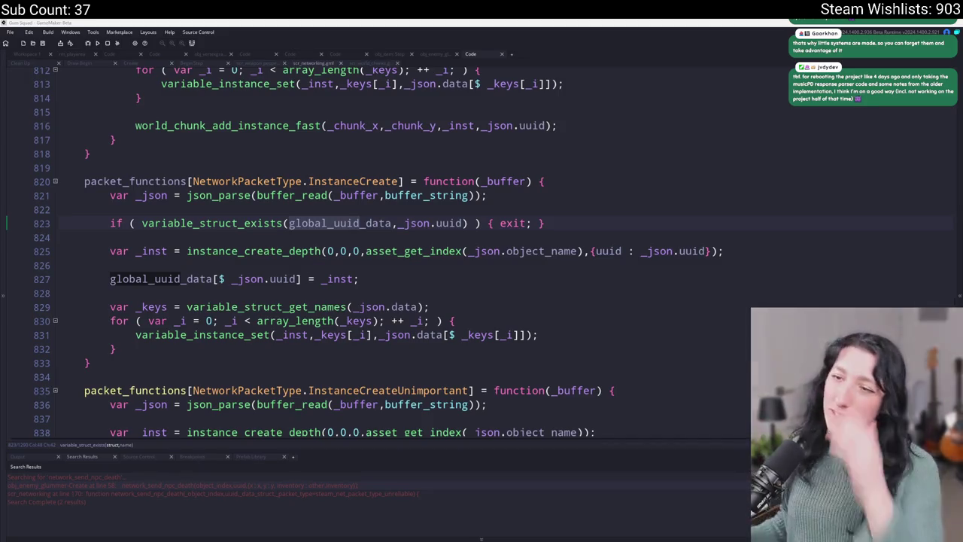
pyautogui.doubleClick(368, 223)
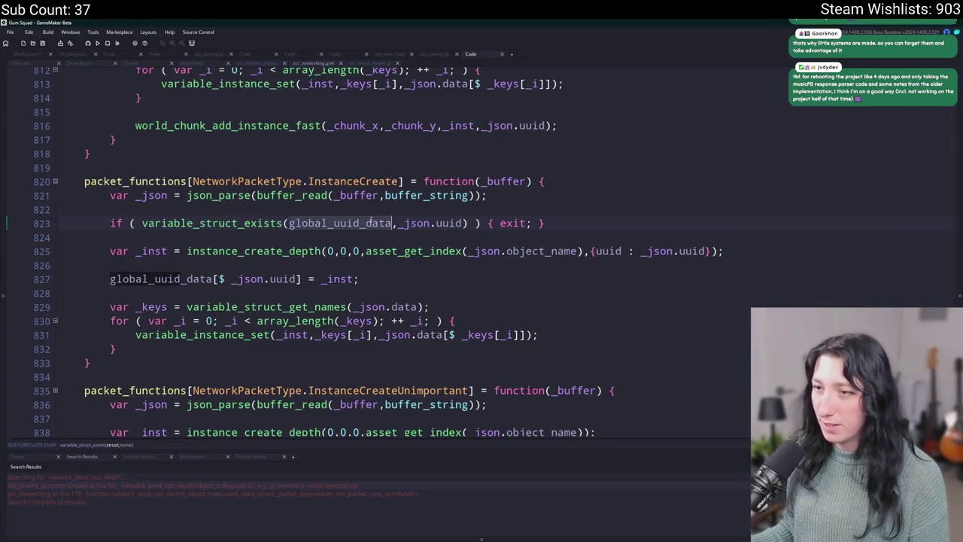
pyautogui.click(700, 260)
pyautogui.write('_data')
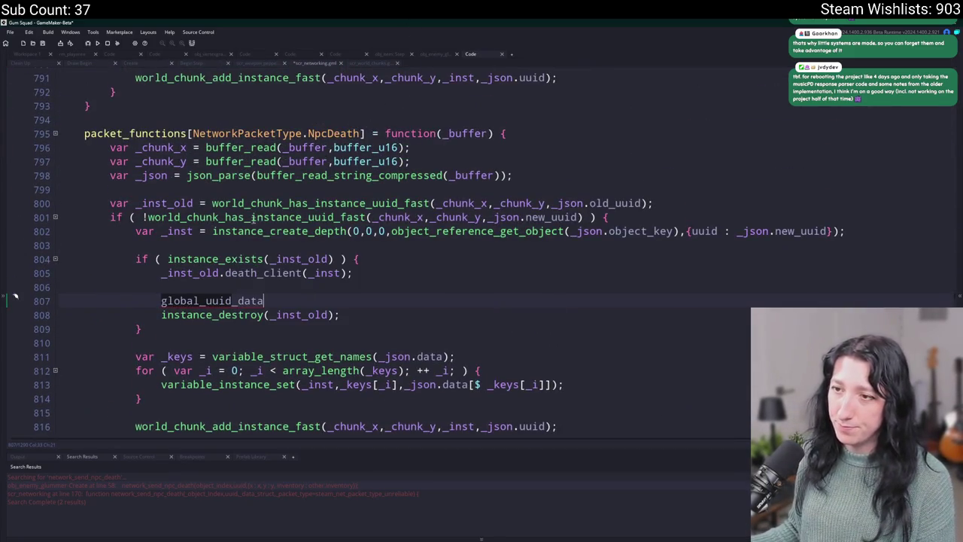
pyautogui.moveTo(412, 161); pyautogui.dragTo(60, 148)
pyautogui.press('Delete')
pyautogui.doubleClick(335, 133)
pyautogui.press('F12')
pyautogui.hotkey('shift', 'F3')
pyautogui.press('F3')
pyautogui.press('F3')
pyautogui.scroll(1, 591, 163)
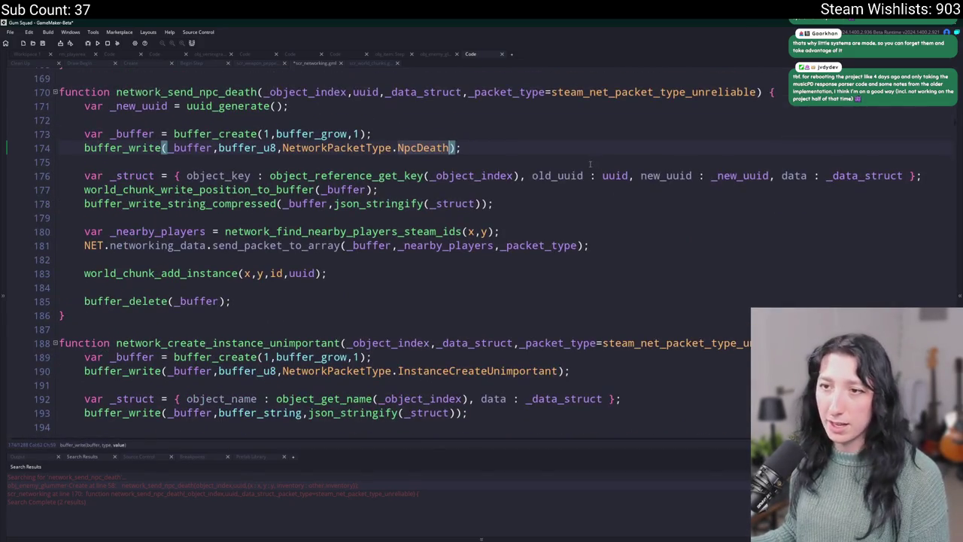
pyautogui.moveTo(430, 195); pyautogui.dragTo(53, 193)
pyautogui.press('BackSpace')
pyautogui.press('BackSpace')
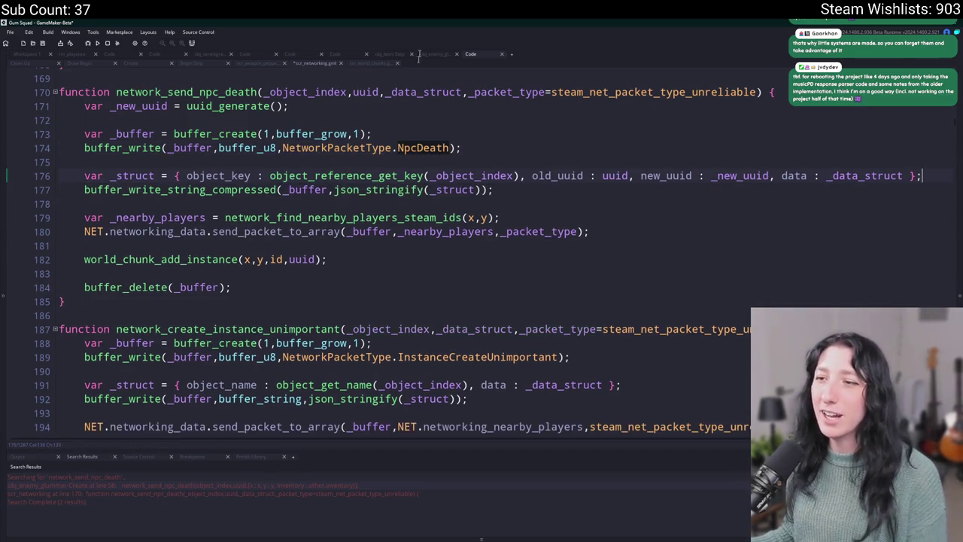
pyautogui.hotkey('ctrl', 'z')
pyautogui.hotkey('ctrl', 'z')
pyautogui.press('BackSpace')
pyautogui.press('BackSpace')
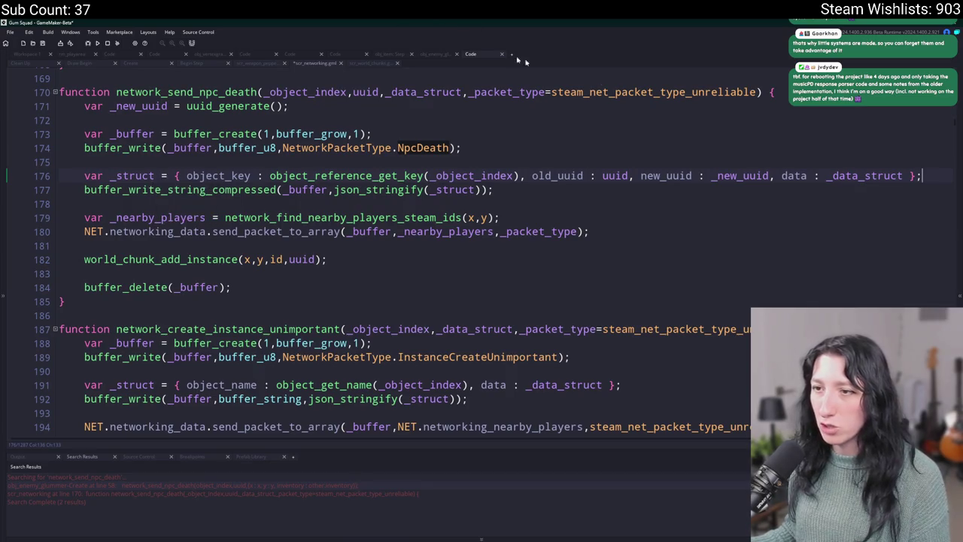
pyautogui.press('F3')
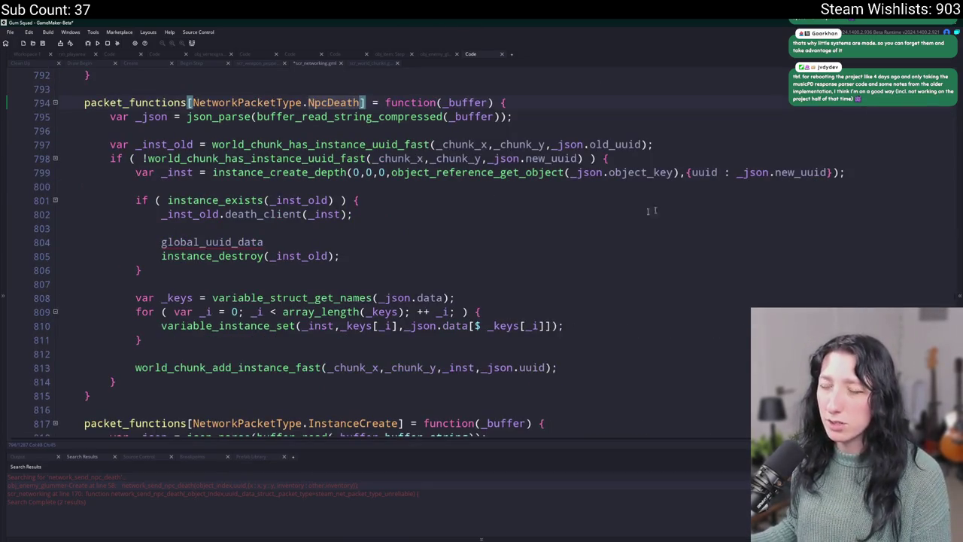
pyautogui.click(217, 117)
pyautogui.click(166, 145)
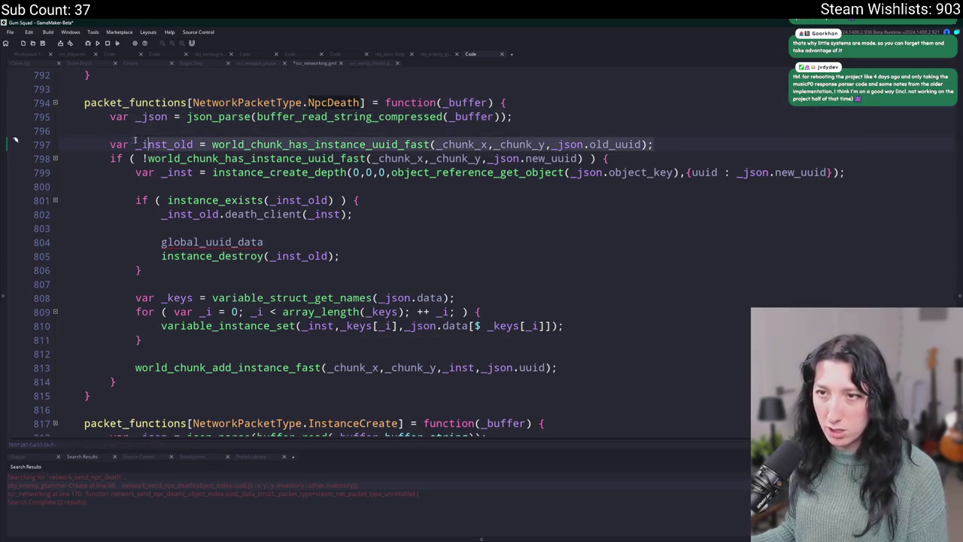
pyautogui.moveTo(213, 144); pyautogui.dragTo(681, 140)
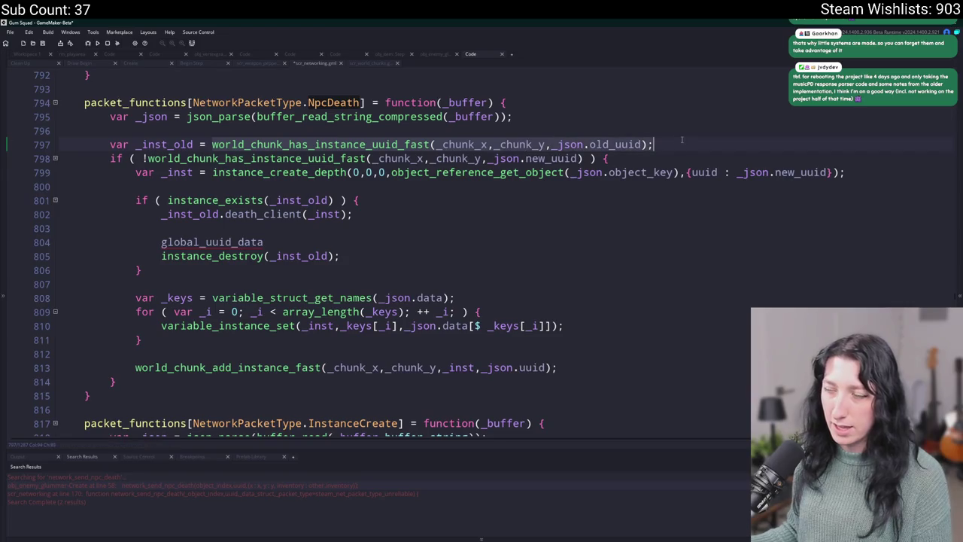
pyautogui.write('global_uuid_data[$ ')
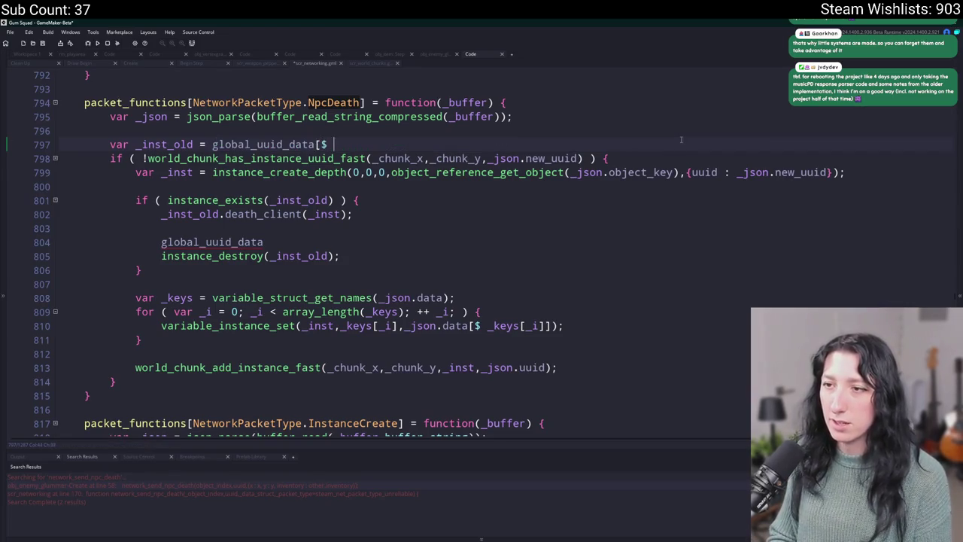
pyautogui.write('_json.old')
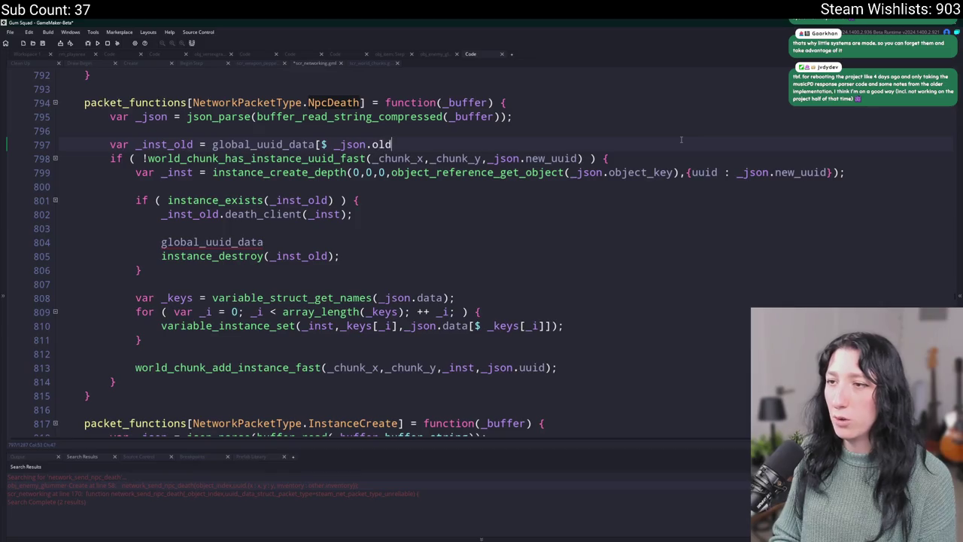
pyautogui.write('_uuid];')
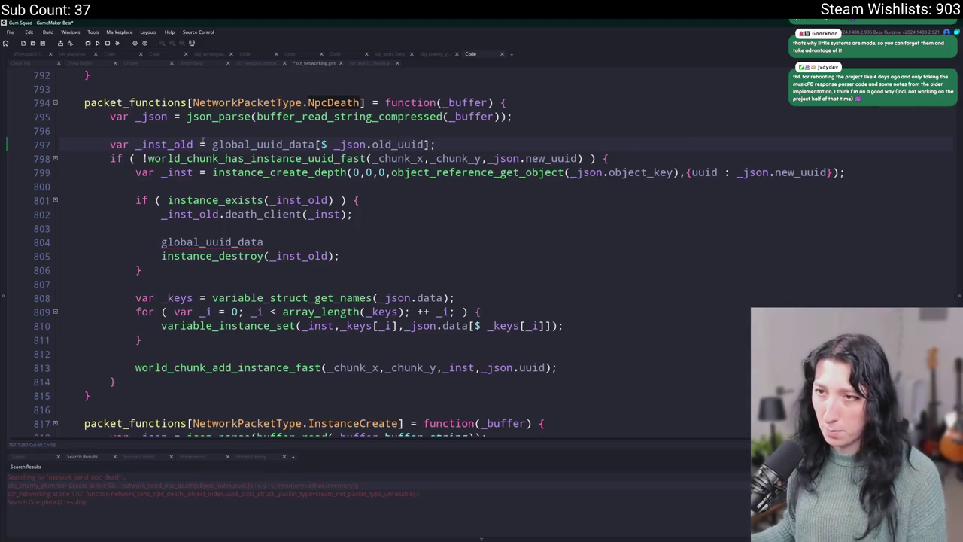
pyautogui.write(' ?? noone')
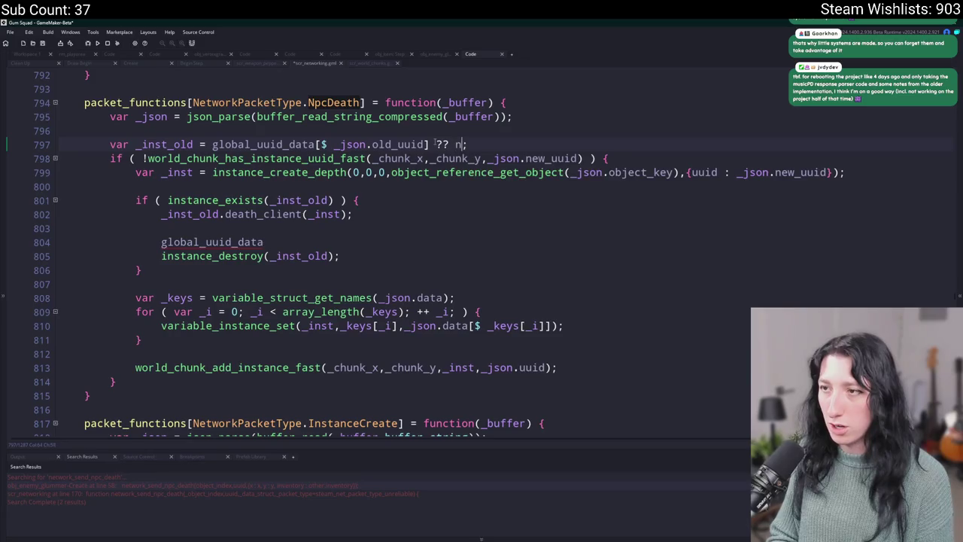
pyautogui.click(161, 145)
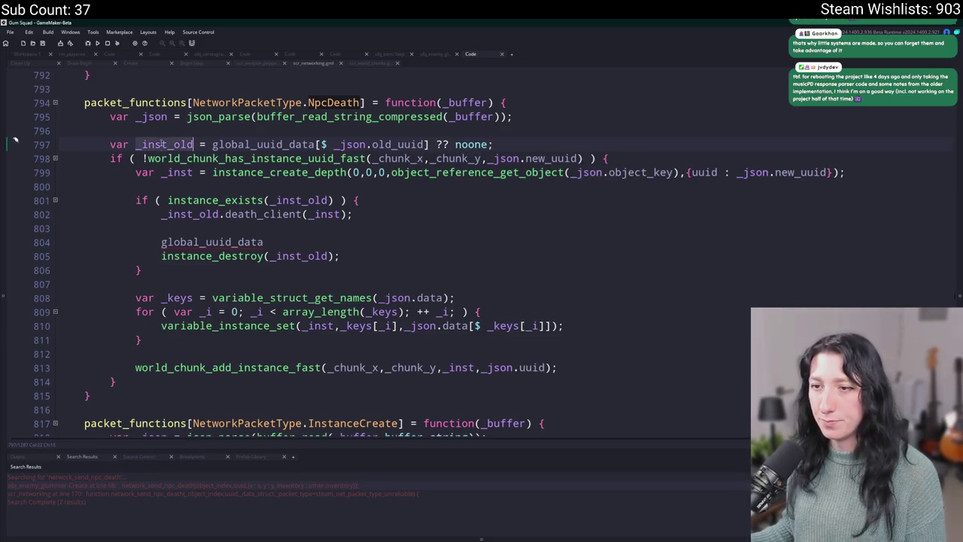
pyautogui.click(315, 214)
pyautogui.click(301, 200)
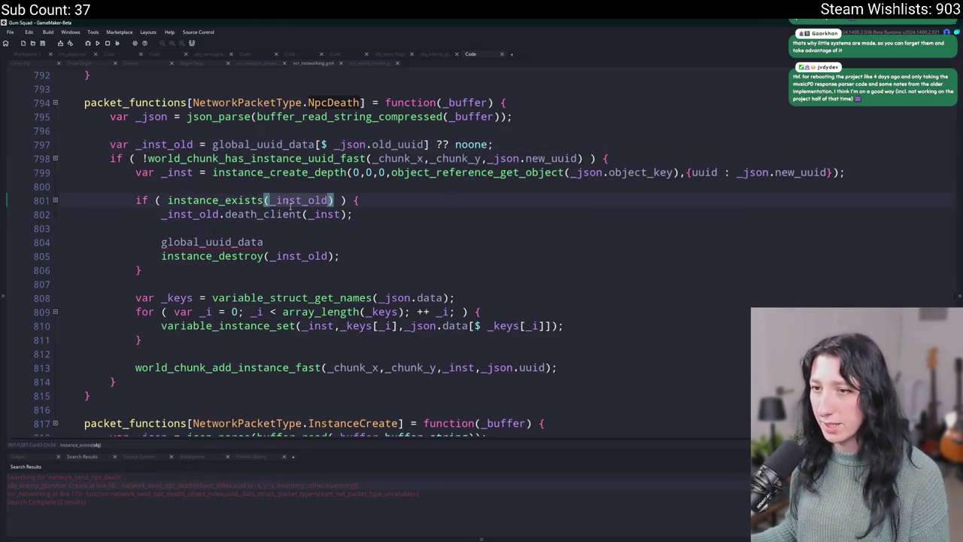
pyautogui.click(263, 214)
pyautogui.click(393, 215)
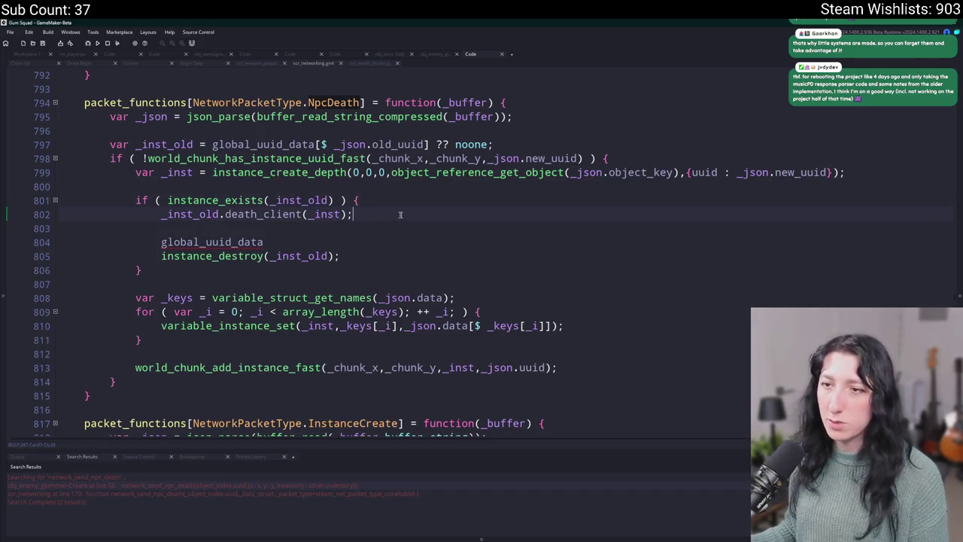
pyautogui.click(168, 144)
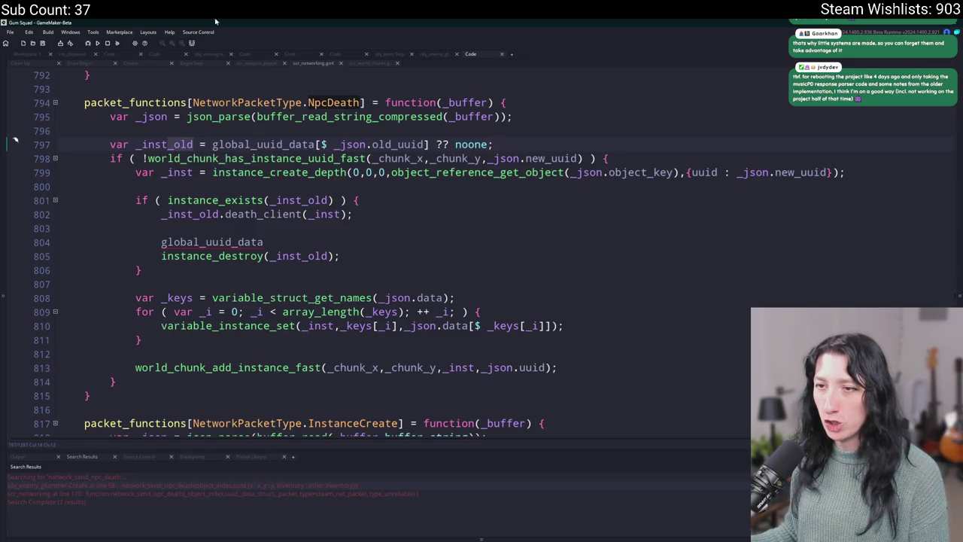
pyautogui.click(244, 216)
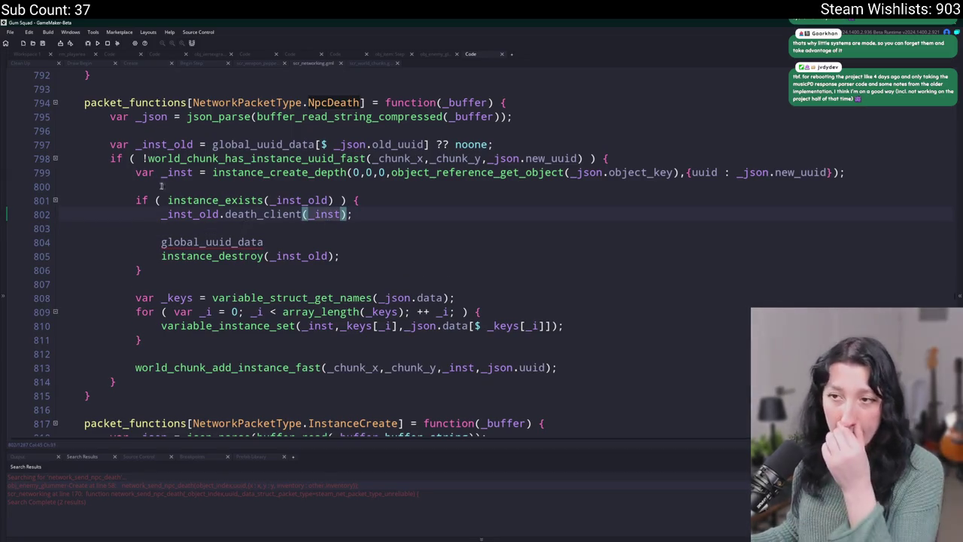
pyautogui.keyDown('ctrl'); pyautogui.click(325, 214); pyautogui.keyUp('ctrl')
pyautogui.click(281, 241)
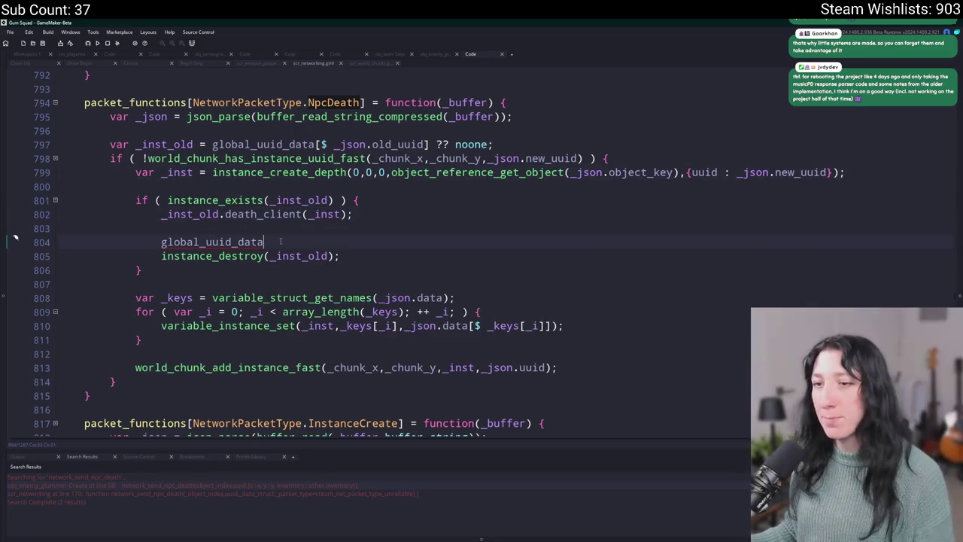
pyautogui.write('[$')
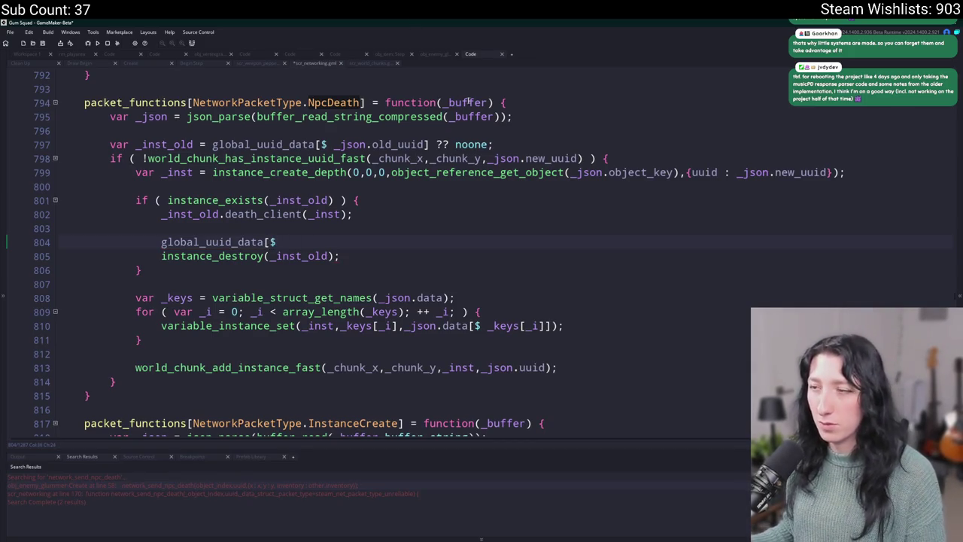
pyautogui.click(632, 157)
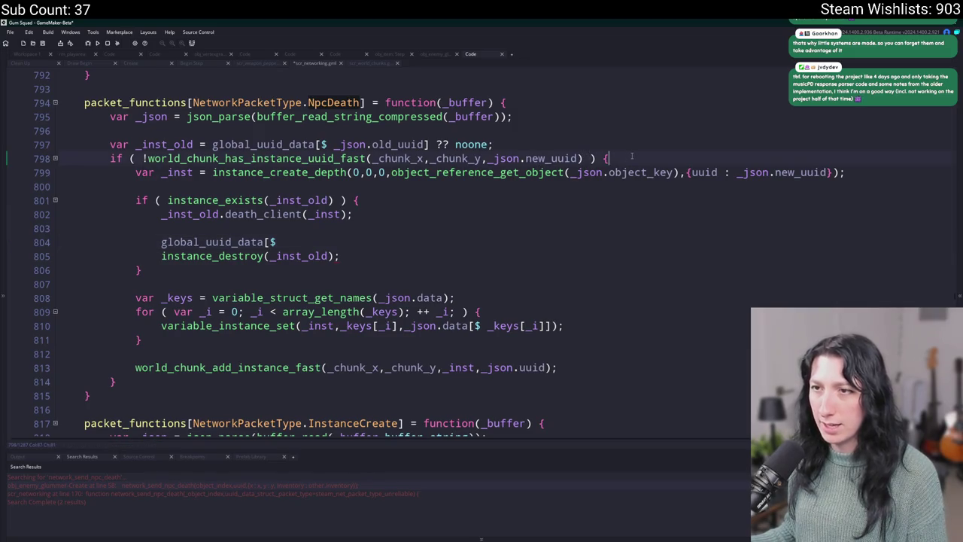
pyautogui.hotkey('shift', 'Up')
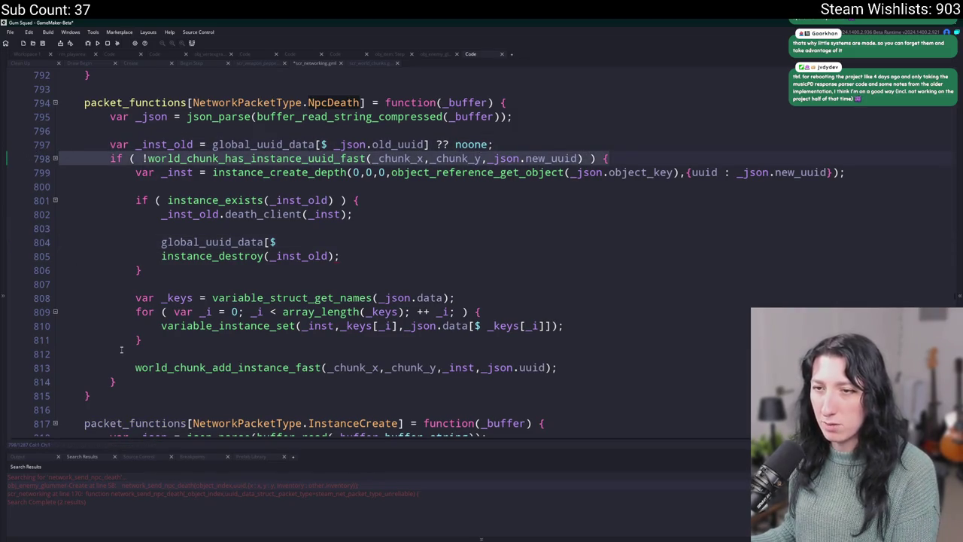
pyautogui.press('BackSpace')
pyautogui.click(118, 368)
pyautogui.hotkey('shift', 'Up')
pyautogui.press('BackSpace')
pyautogui.moveTo(118, 368); pyautogui.dragTo(143, 158)
pyautogui.hotkey('ctrl', 'z')
pyautogui.hotkey('ctrl', 'z')
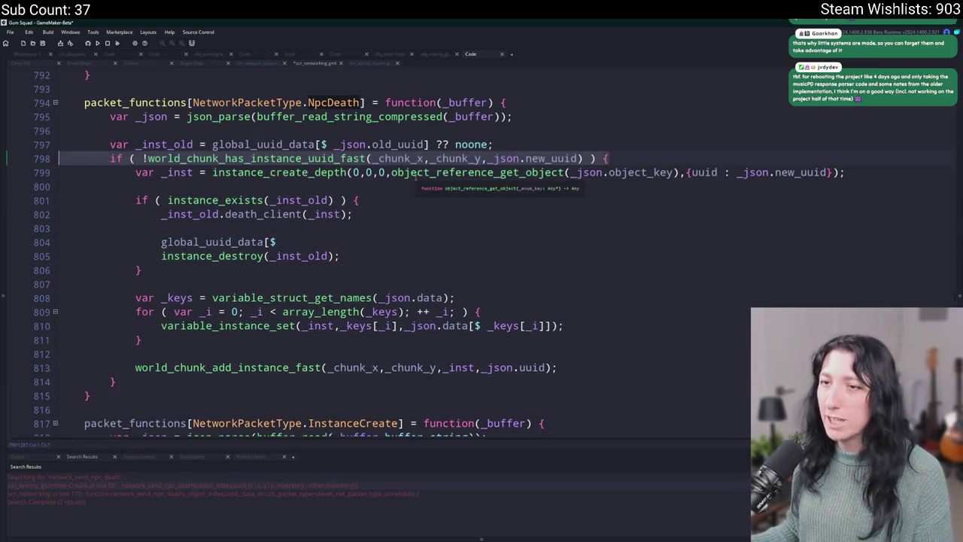
pyautogui.click(397, 144)
pyautogui.moveTo(429, 144)
pyautogui.mouseDown()
pyautogui.moveTo(209, 145)
pyautogui.moveTo(322, 145)
pyautogui.mouseUp()
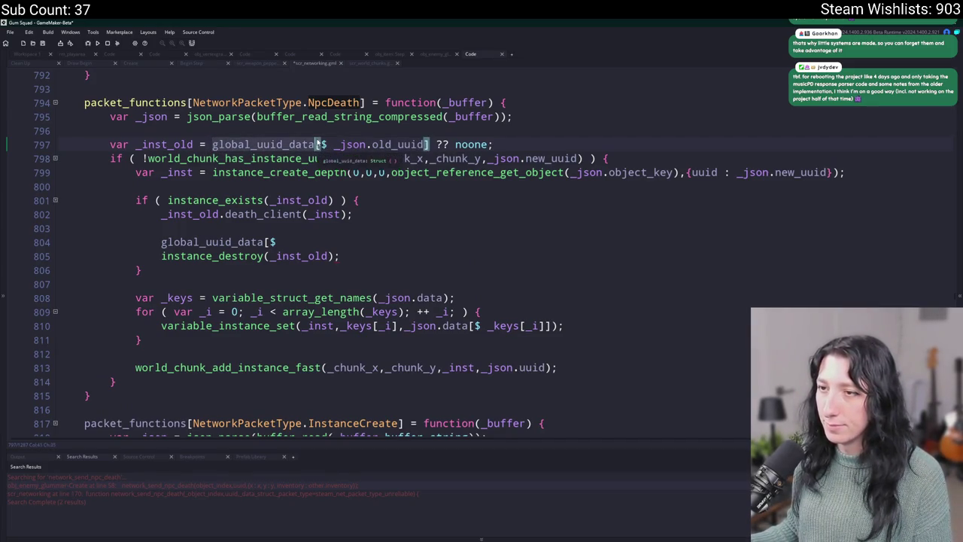
pyautogui.moveTo(583, 158); pyautogui.dragTo(143, 159)
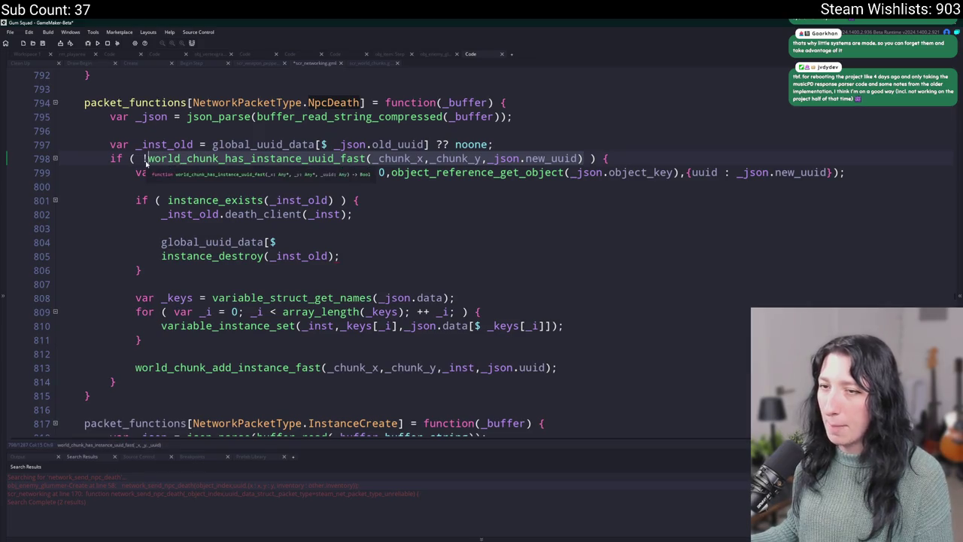
# Step: Change line 798's condition to variable_struct_exists(global_uuid_data,_json.new_uuid), saving along the way
pyautogui.write('variable_struct')
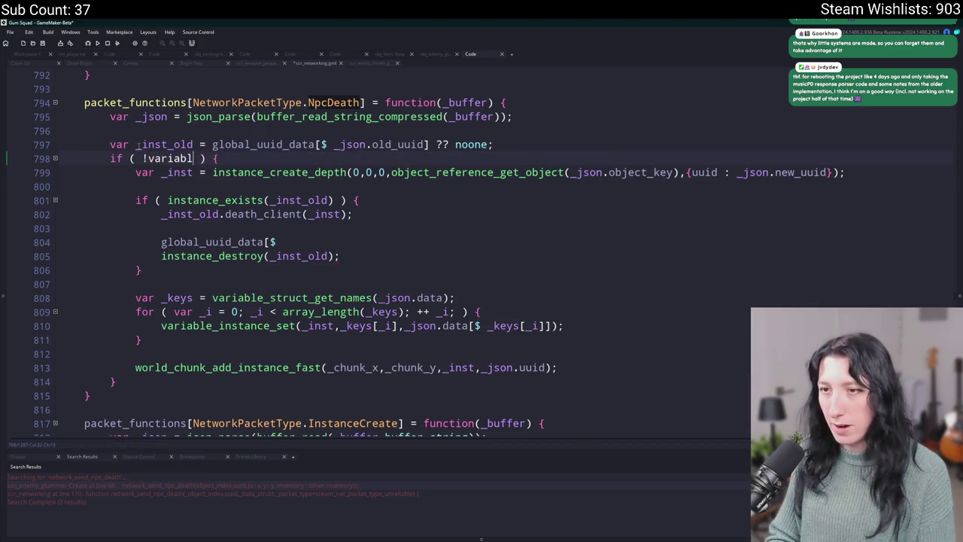
pyautogui.write('_exists(global_uuid_data,')
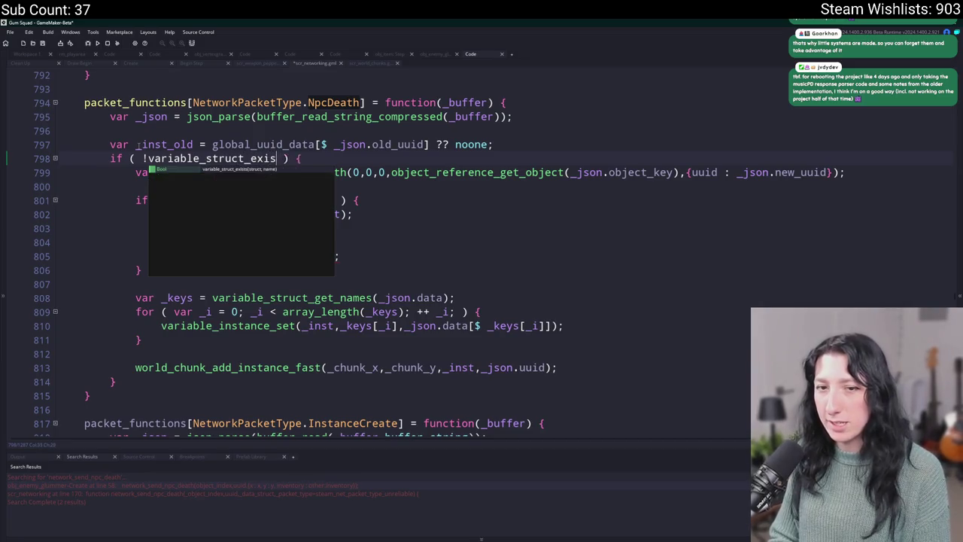
pyautogui.write('_json.')
pyautogui.write('old_uuid)')
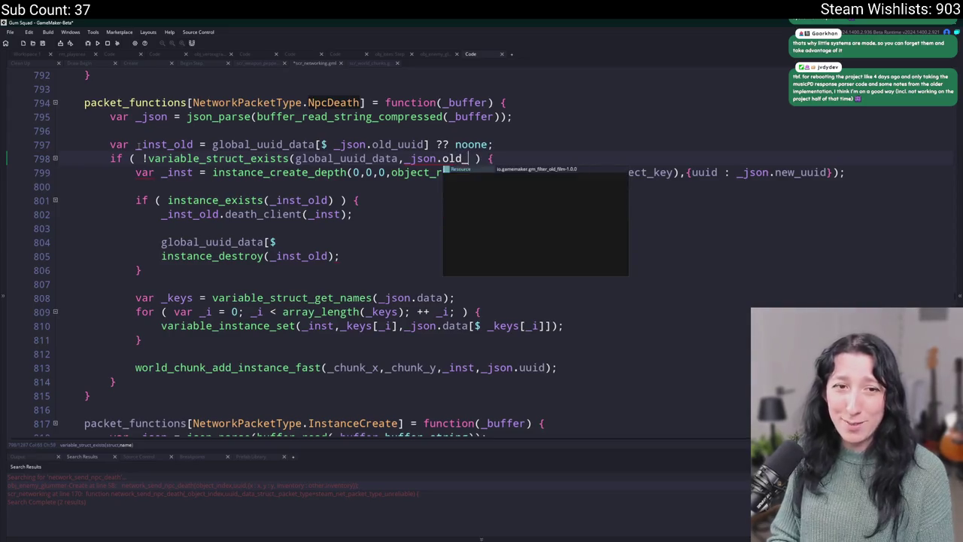
pyautogui.hotkey('ctrl', 's')
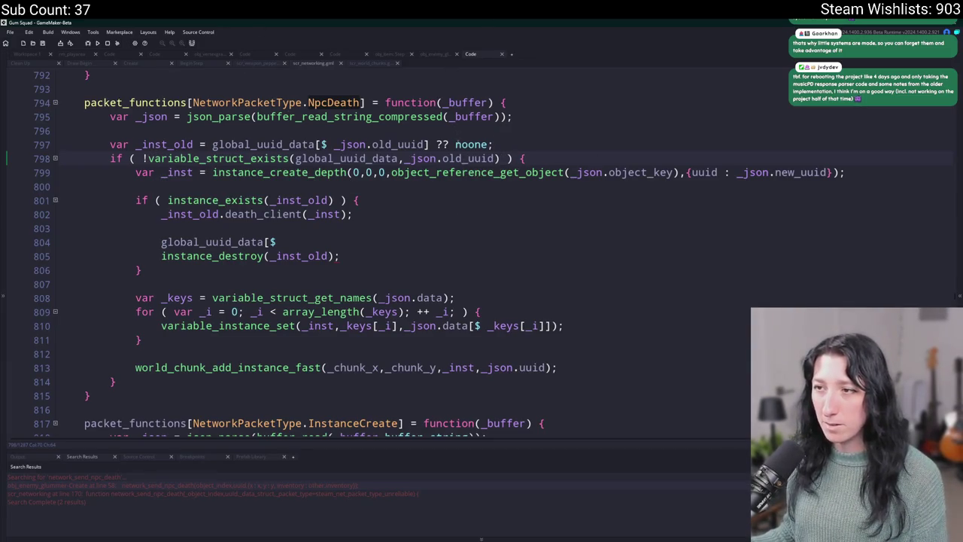
pyautogui.moveTo(461, 158); pyautogui.dragTo(443, 158)
pyautogui.write('new')
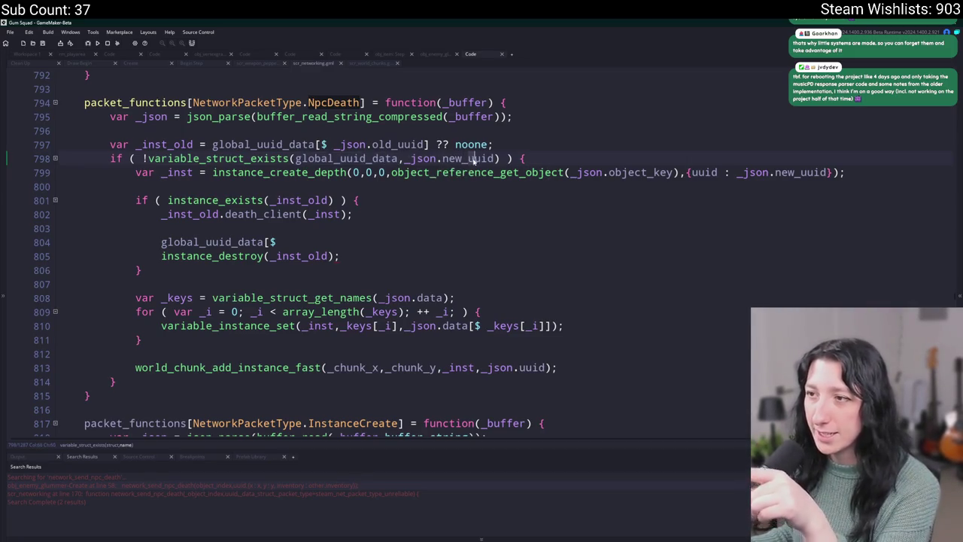
pyautogui.click(437, 158)
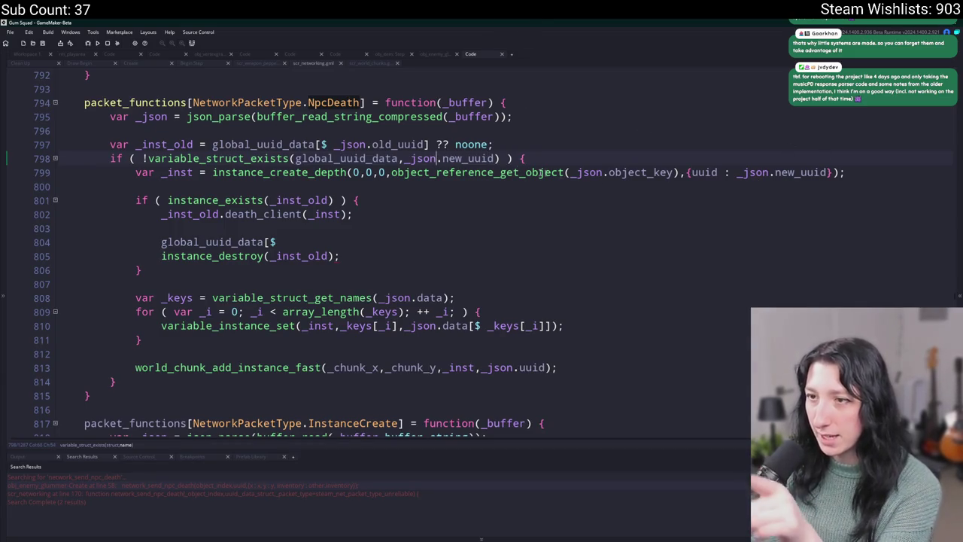
# Step: Complete line 804 as global_uuid_data[$ _json.new_uuid] = _inst;
pyautogui.click(302, 240)
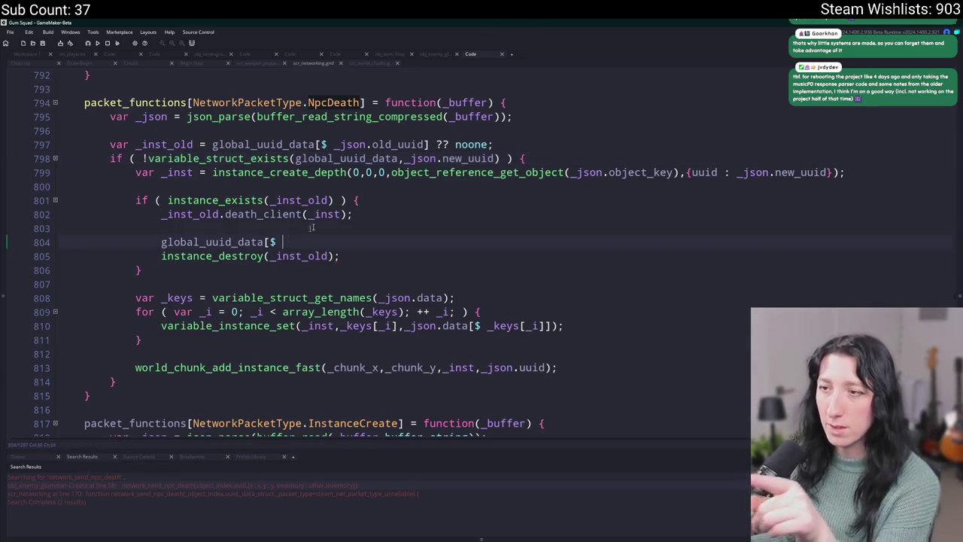
pyautogui.moveTo(497, 158); pyautogui.dragTo(405, 158)
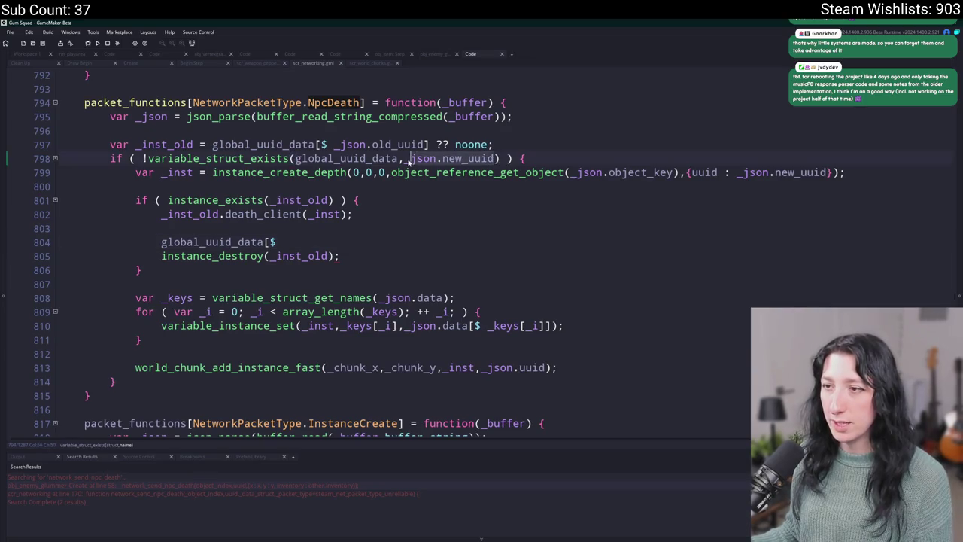
pyautogui.hotkey('ctrl', 'c')
pyautogui.click(304, 241)
pyautogui.hotkey('ctrl', 'v')
pyautogui.write('] =')
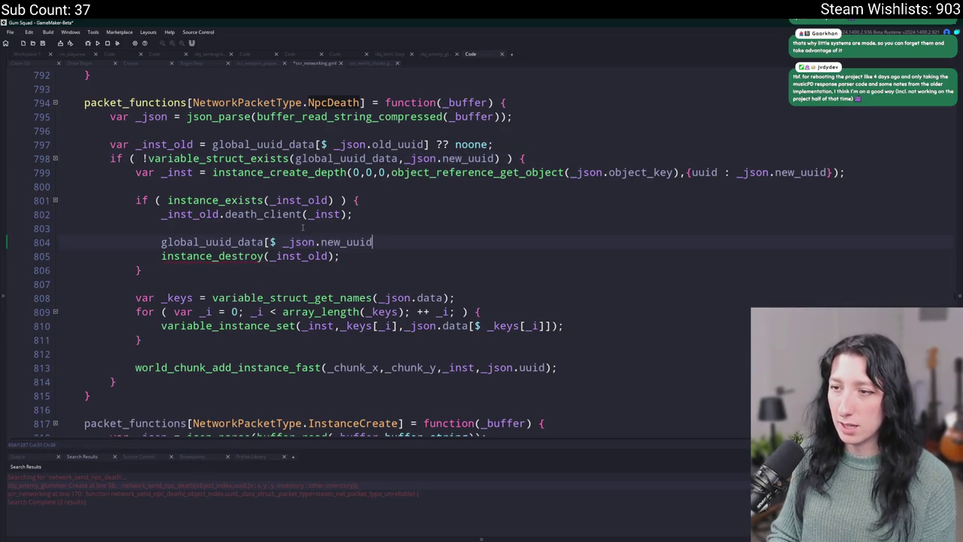
pyautogui.press('BackSpace')
pyautogui.press('BackSpace')
pyautogui.press('BackSpace')
pyautogui.write('] = _inst;')
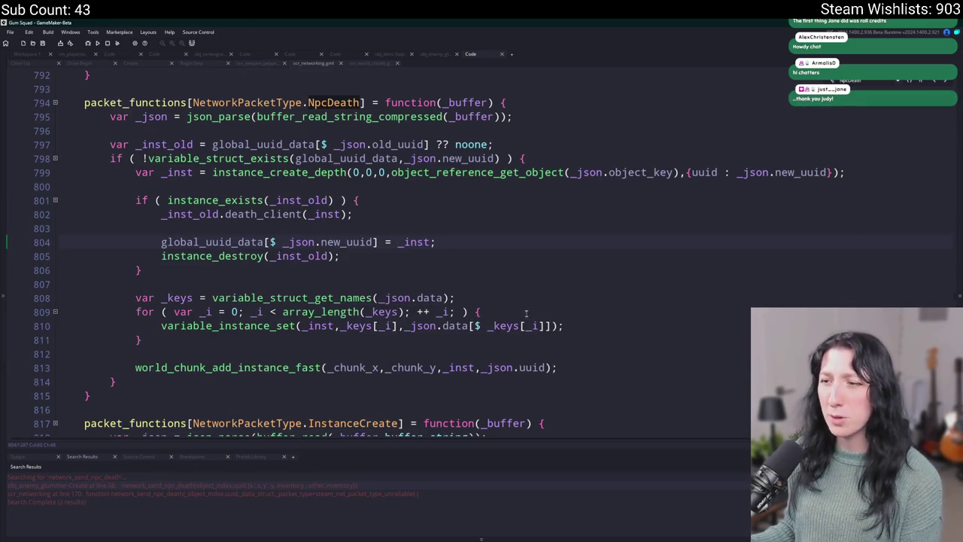
# Step: Delete the world_chunk_add_instance_fast line and save the networking script
pyautogui.moveTo(576, 362); pyautogui.dragTo(646, 344)
pyautogui.press('BackSpace')
pyautogui.click(89, 75)
pyautogui.hotkey('ctrl', 's')
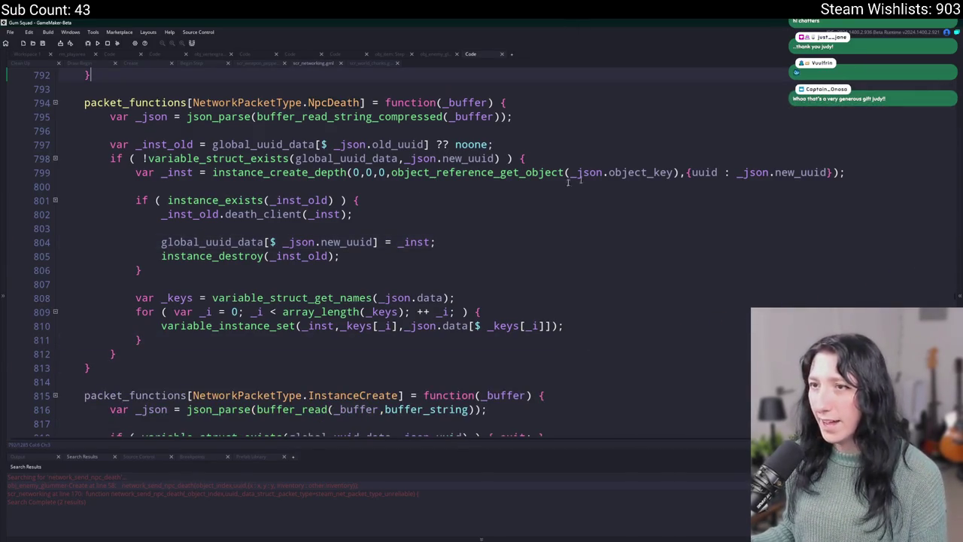
pyautogui.scroll(2, 436, 248)
# Step: Run Gum Squad with F5, create a lobby, maximize the game, and close the resulting code error
pyautogui.click(130, 65)
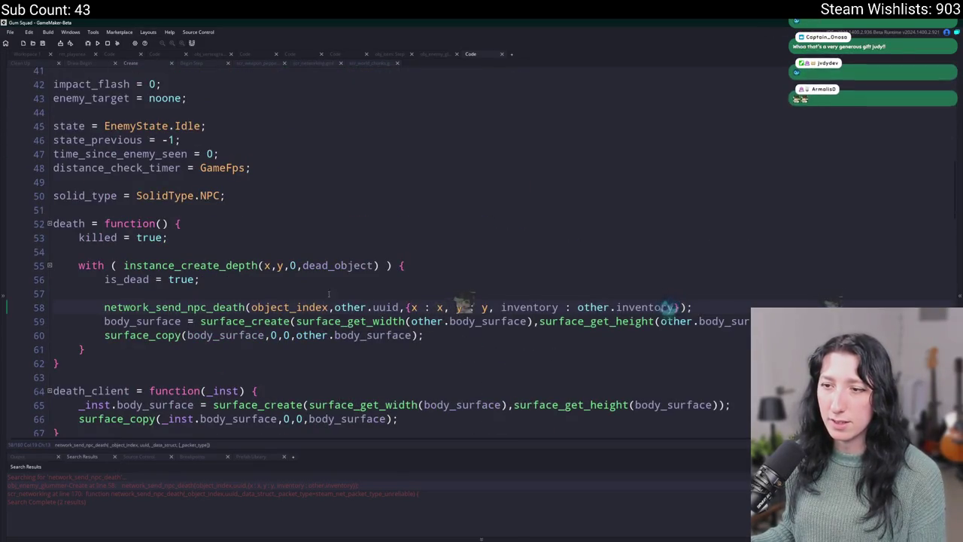
pyautogui.scroll(-1, 144, 294)
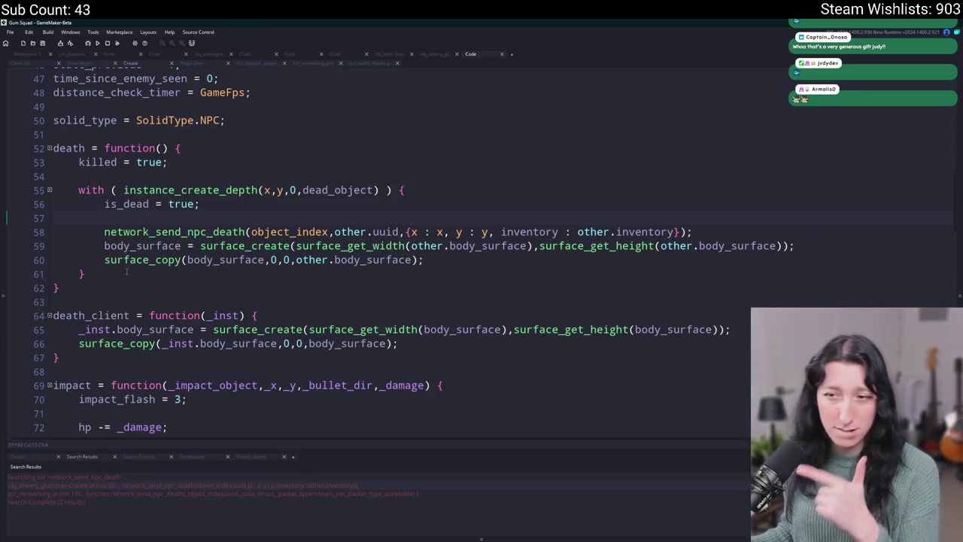
pyautogui.click(361, 175)
pyautogui.press('F5')
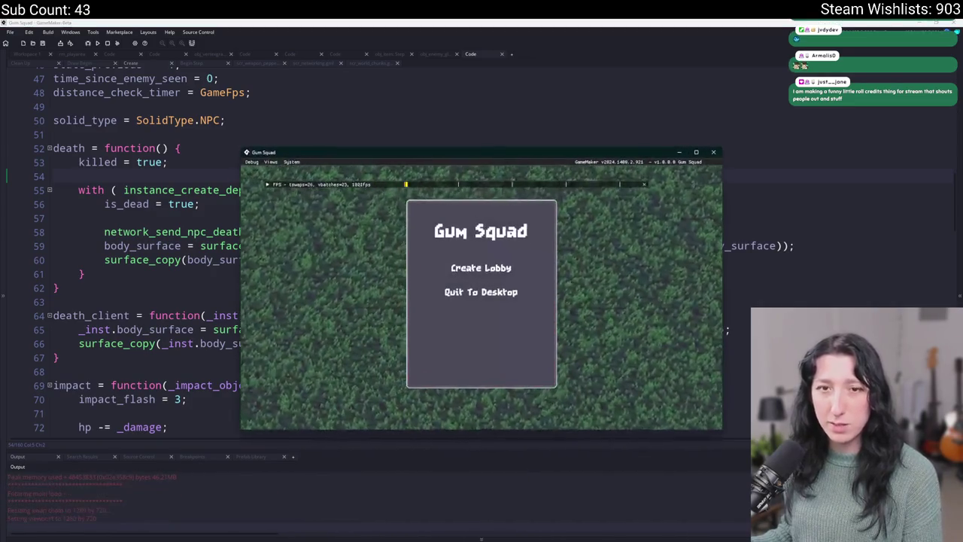
pyautogui.click(500, 270)
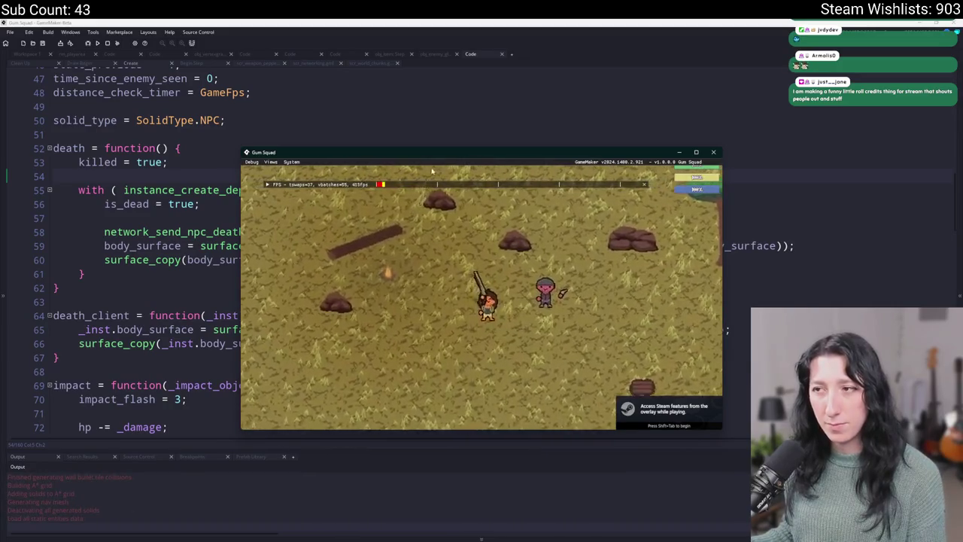
pyautogui.moveTo(437, 158); pyautogui.dragTo(436, 64)
pyautogui.doubleClick(435, 64)
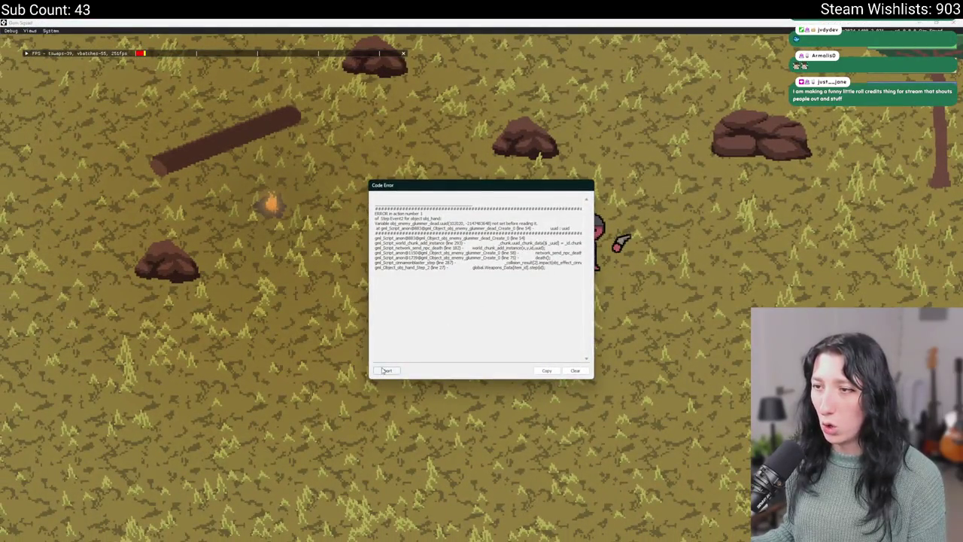
pyautogui.click(383, 370)
pyautogui.click(391, 330)
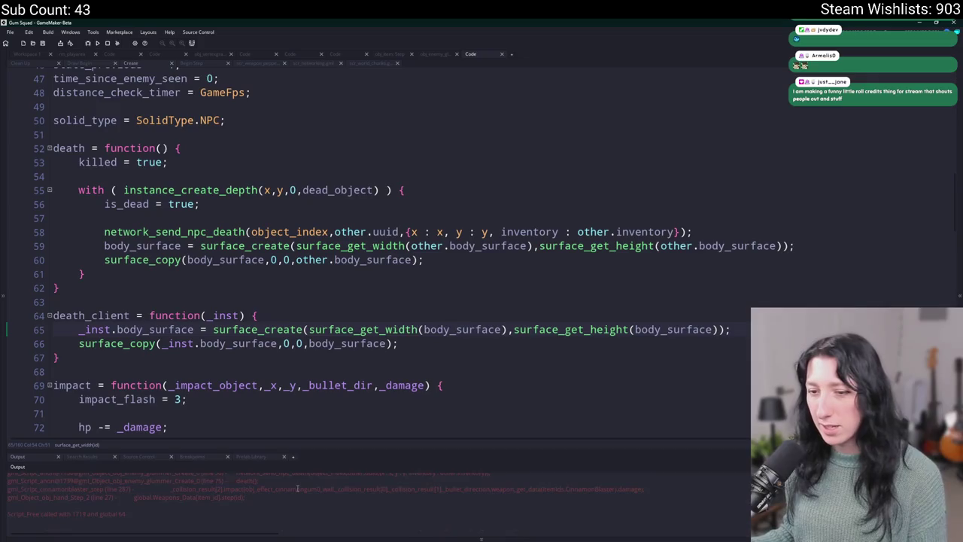
# Step: Review the enemy death code, then go to network_send_npc_death's definition in the networking script
pyautogui.click(261, 316)
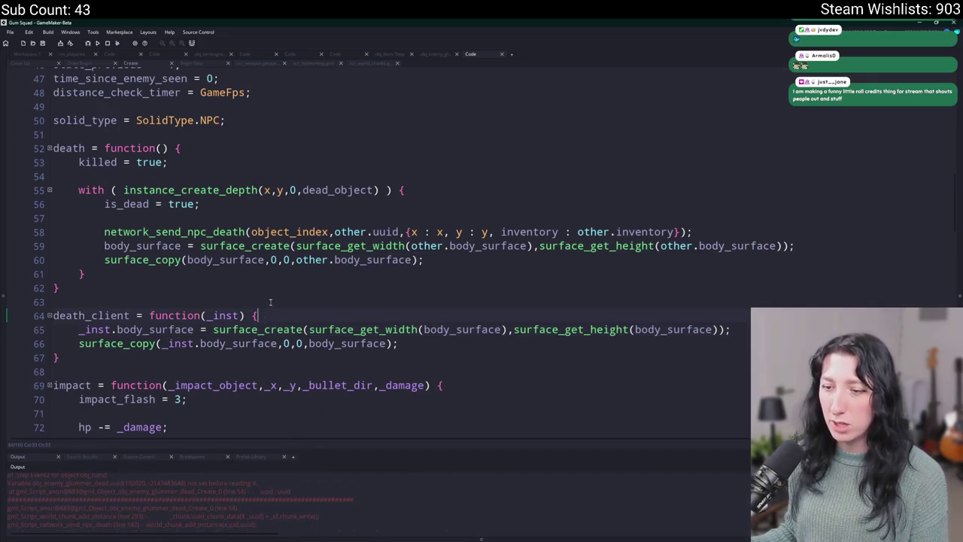
pyautogui.scroll(2, 358, 237)
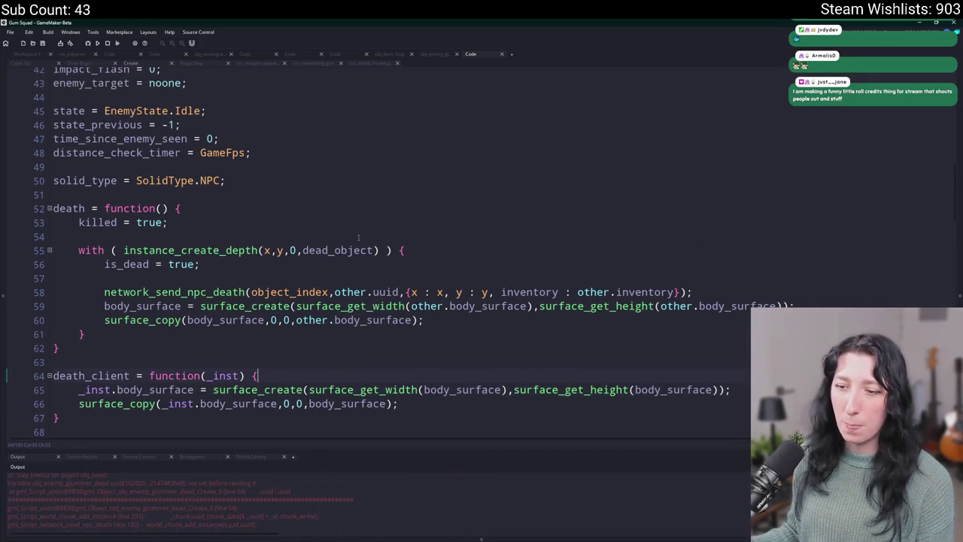
pyautogui.scroll(-2, 509, 151)
pyautogui.click(270, 282)
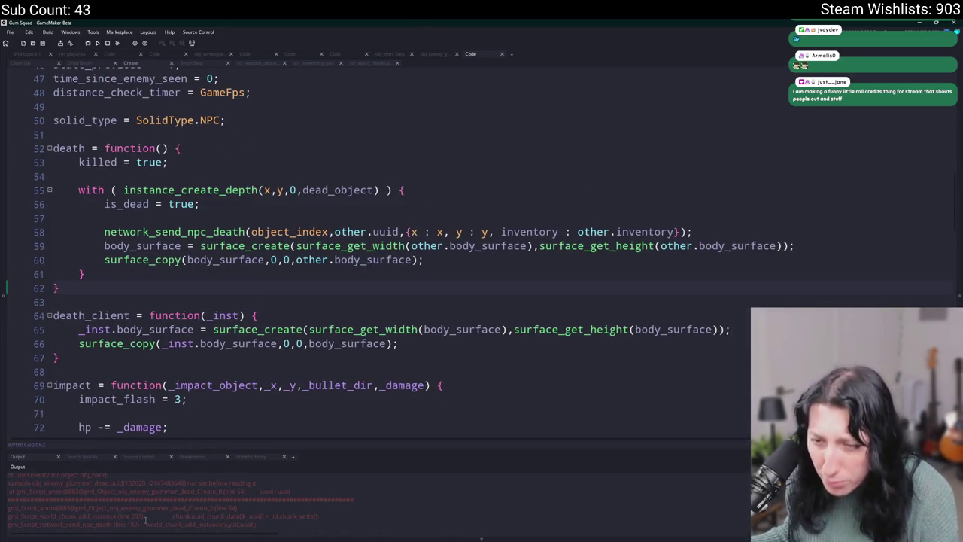
pyautogui.scroll(1, 238, 348)
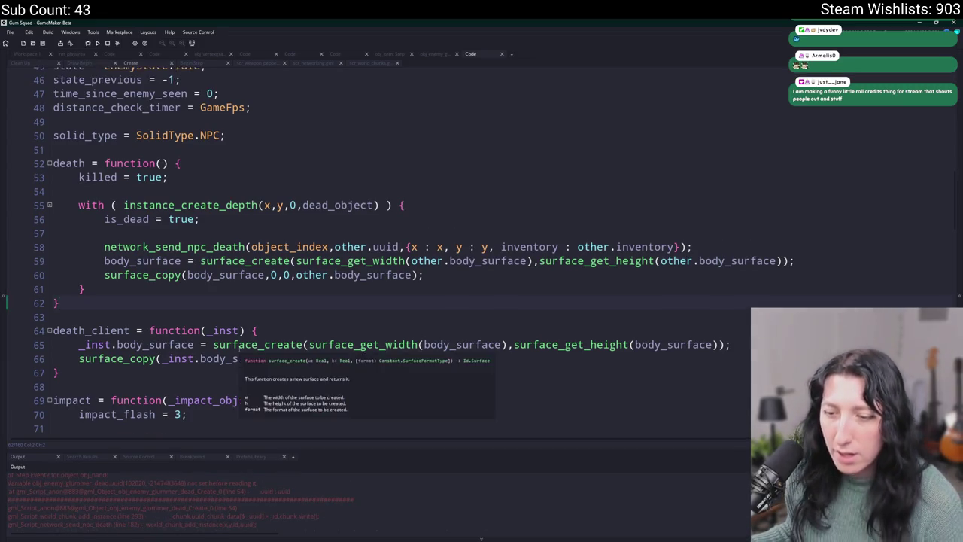
pyautogui.scroll(2, 237, 348)
pyautogui.scroll(-2, 238, 323)
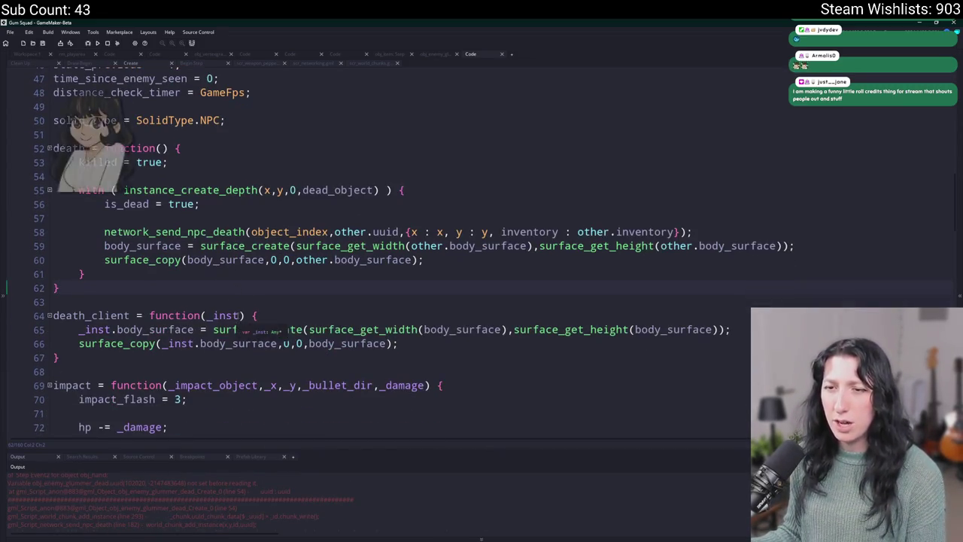
pyautogui.click(208, 232)
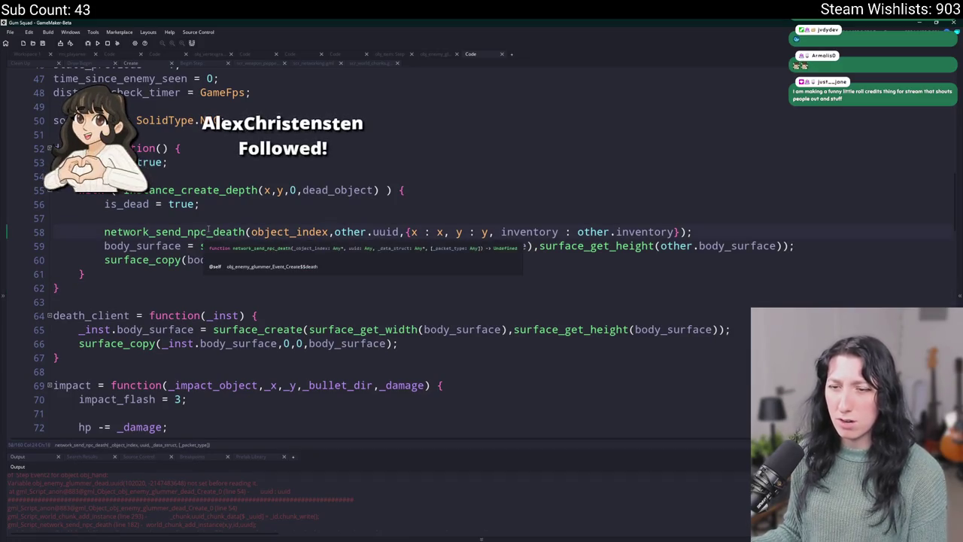
pyautogui.middleClick(208, 232)
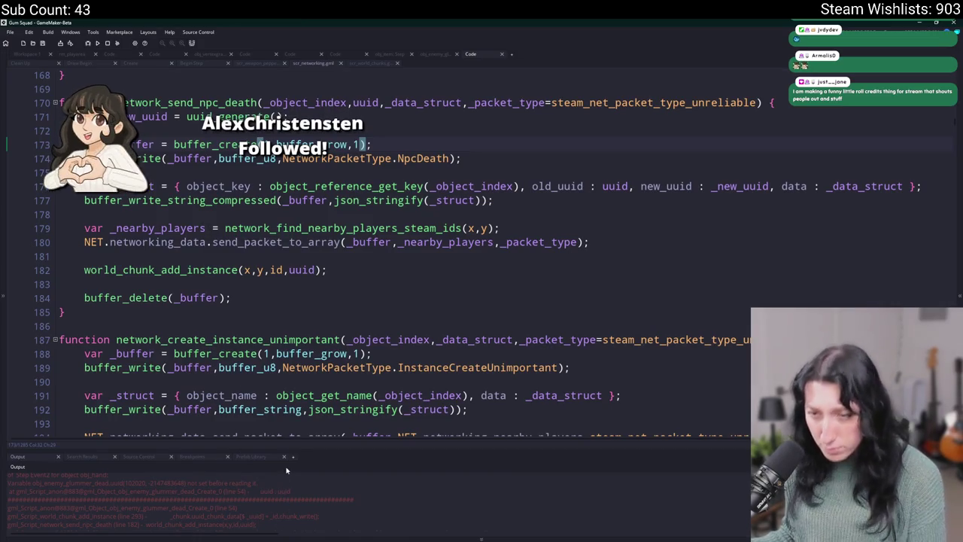
pyautogui.click(269, 186)
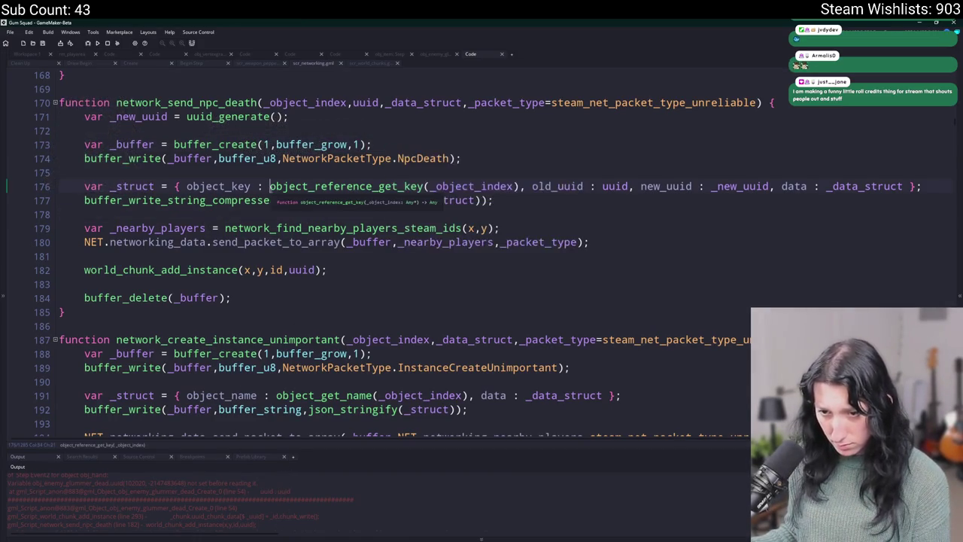
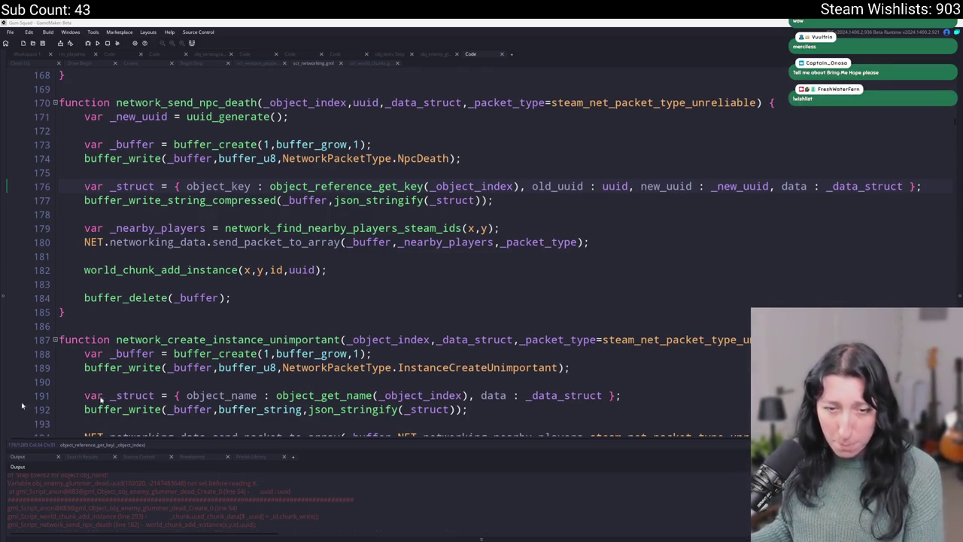
# Step: Launch Steam from the Start menu and search the store for 'brhope'
pyautogui.press('super')
pyautogui.write('ste')
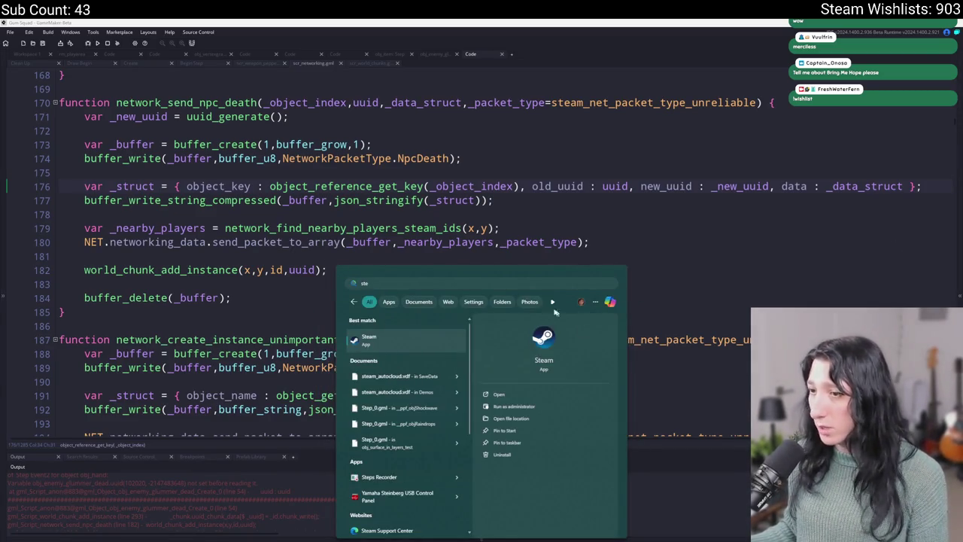
pyautogui.click(410, 329)
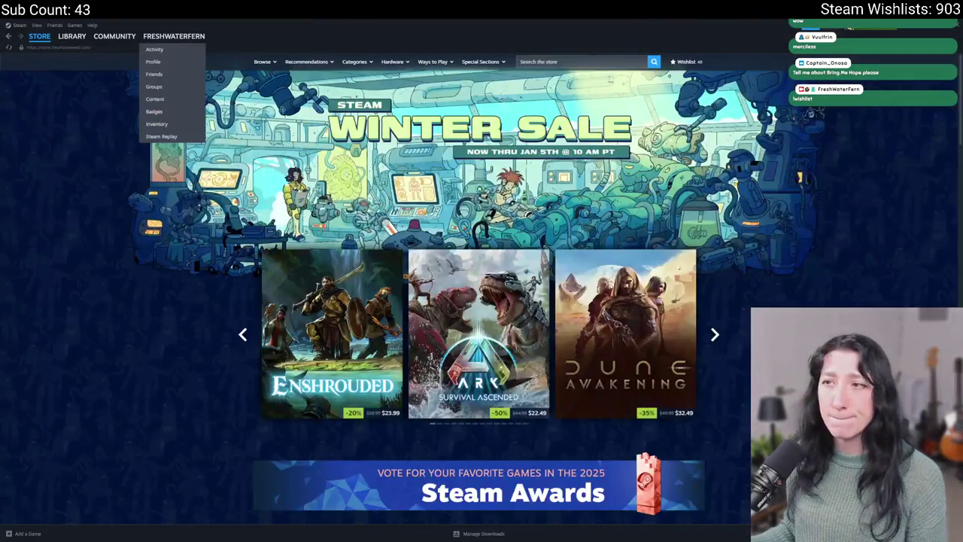
pyautogui.click(624, 61)
pyautogui.write('brhope')
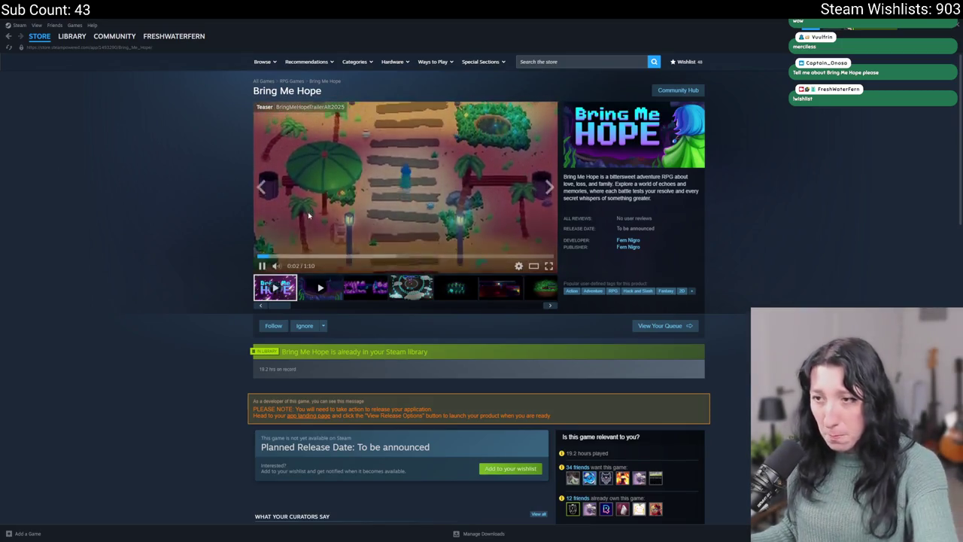
# Step: Play the Bring Me Hope teaser trailer in fullscreen
pyautogui.click(549, 266)
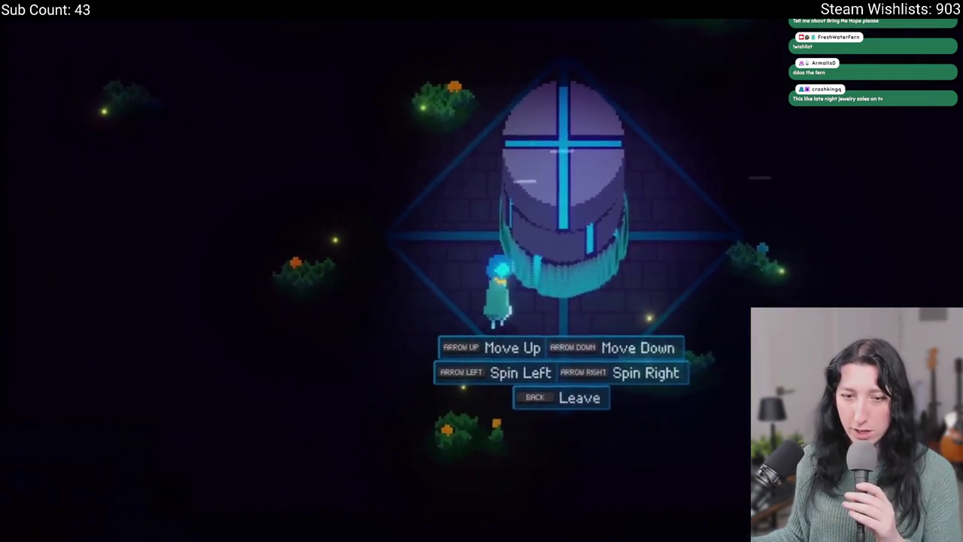
pyautogui.hotkey('alt', 'Tab')
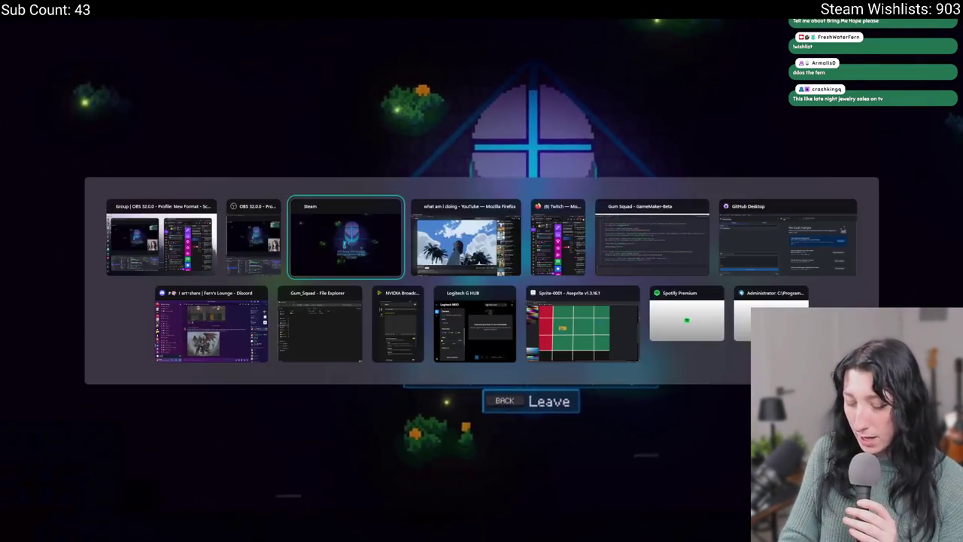
pyautogui.press('Tab')
pyautogui.press('Tab')
pyautogui.press('Tab')
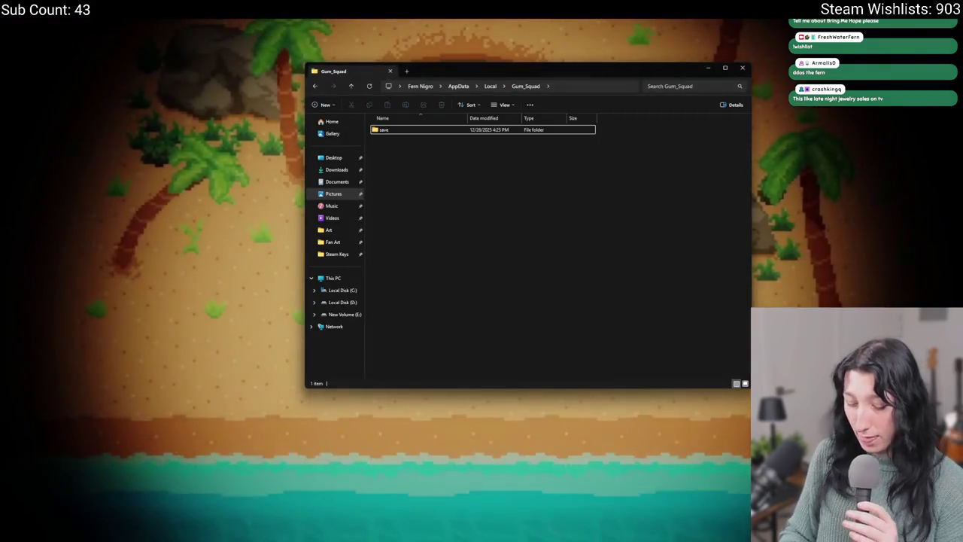
pyautogui.hotkey('alt', 'Tab')
pyautogui.press('Tab')
pyautogui.press('Tab')
pyautogui.press('Tab')
pyautogui.press('Escape')
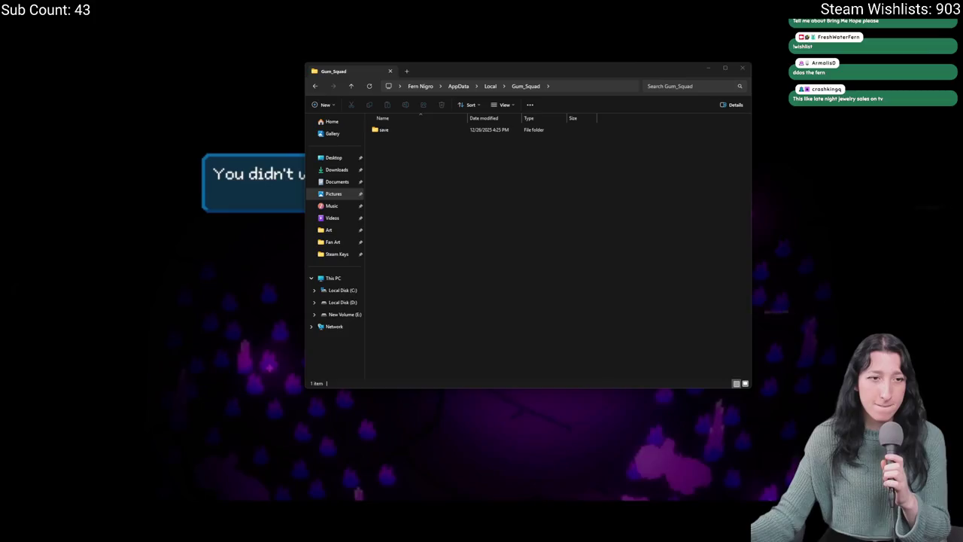
pyautogui.click(161, 22)
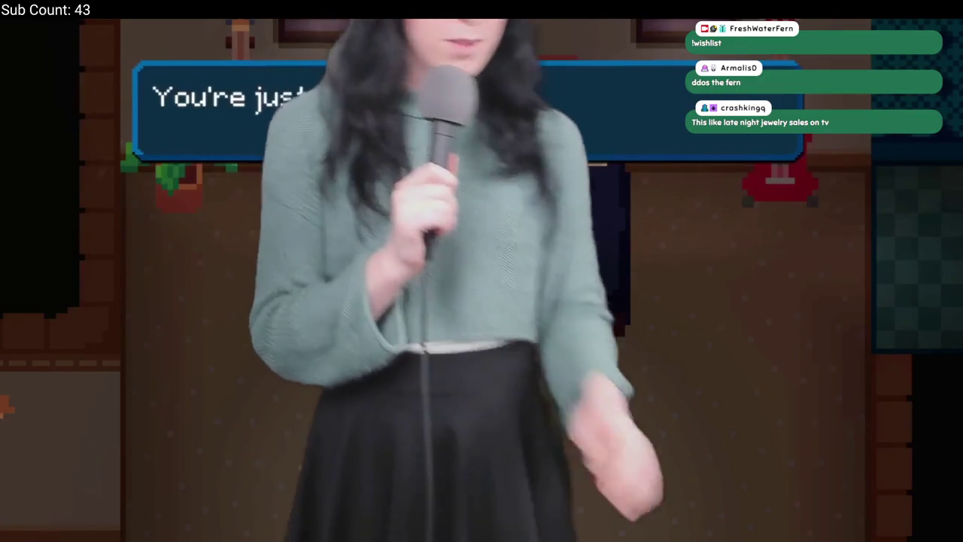
pyautogui.hotkey('alt', 'Tab')
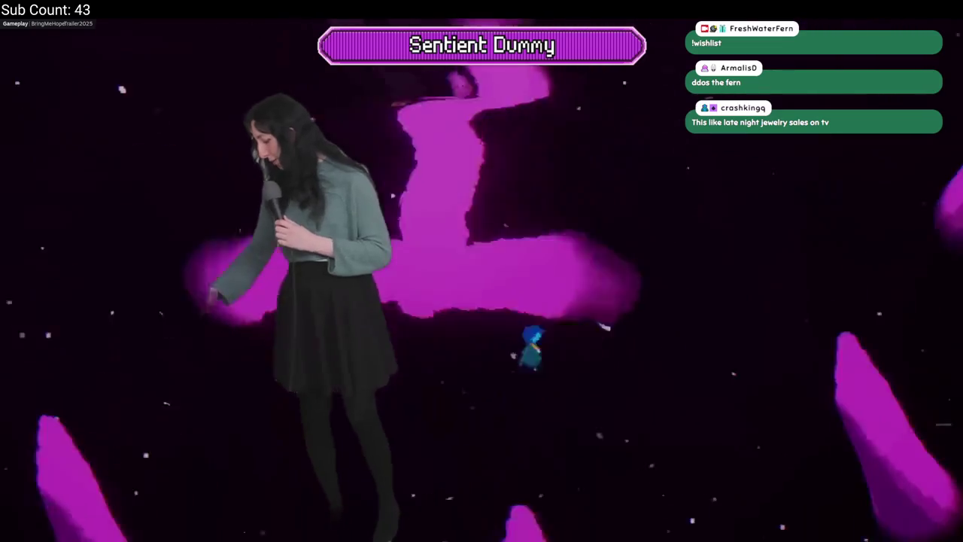
pyautogui.press('Down')
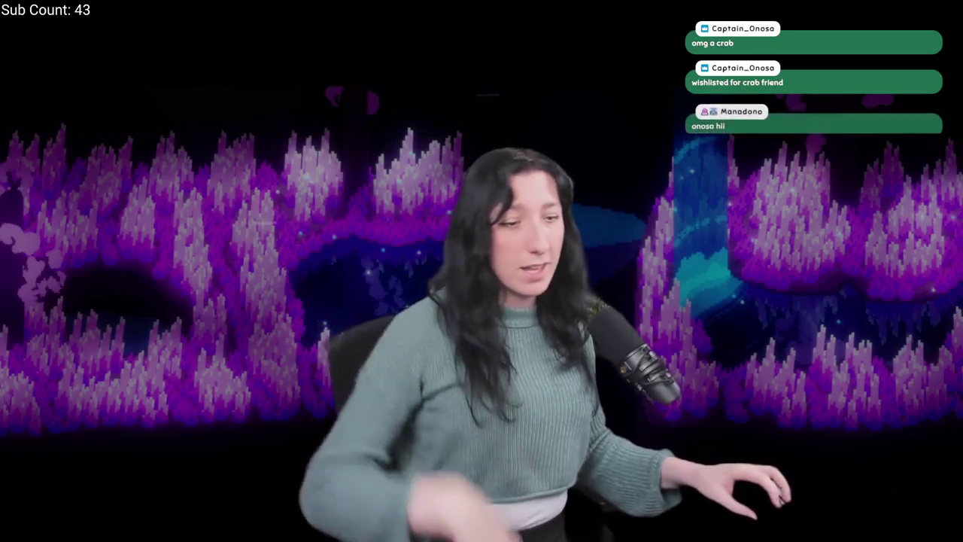
pyautogui.press('Escape')
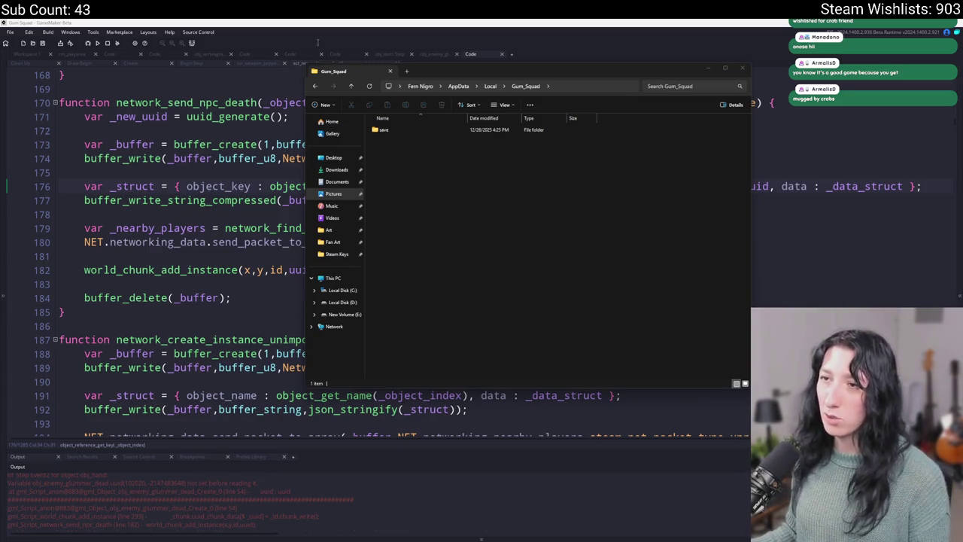
# Step: Switch back to the GameMaker networking script with Alt+Tab
pyautogui.hotkey('alt', 'Tab')
# Step: Open obj_enemy_glummer_dead's Create event and go to line 64 to view chunk_write
pyautogui.click(388, 169)
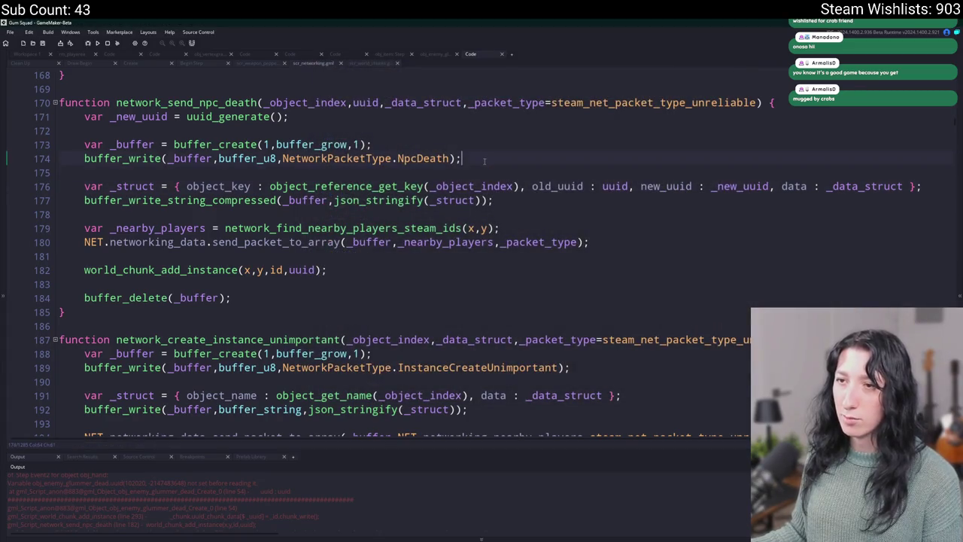
pyautogui.click(356, 270)
pyautogui.hotkey('ctrl', 't')
pyautogui.write('gAD')
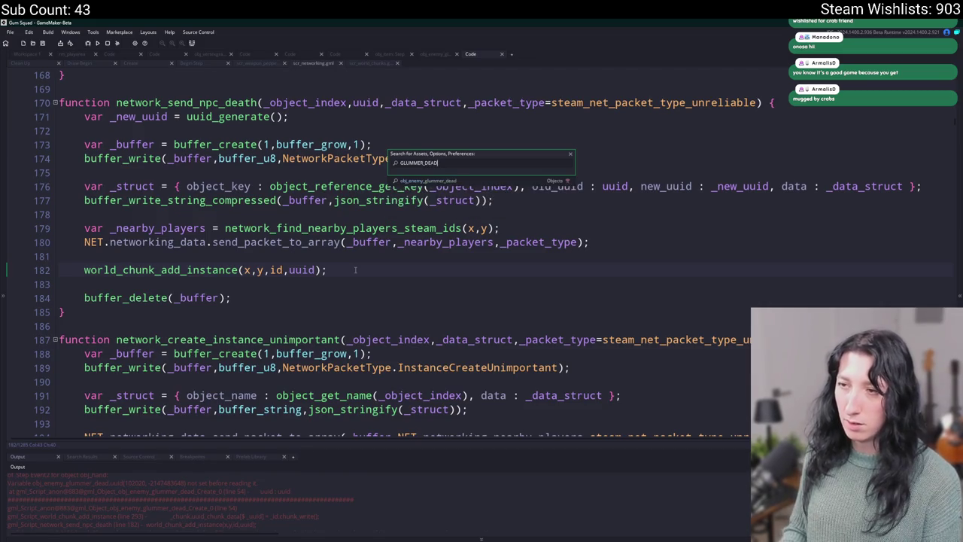
pyautogui.press('Return')
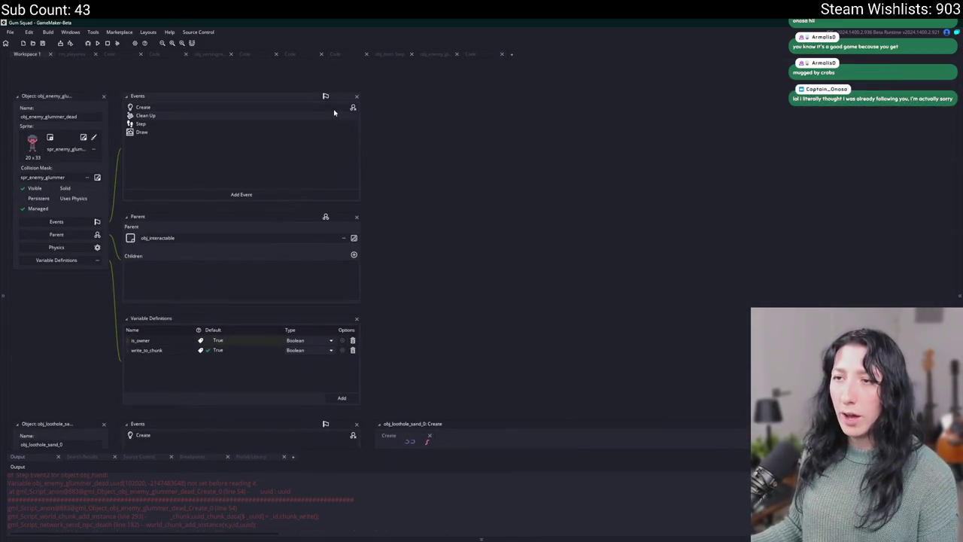
pyautogui.doubleClick(333, 109)
pyautogui.hotkey('ctrl', 'g')
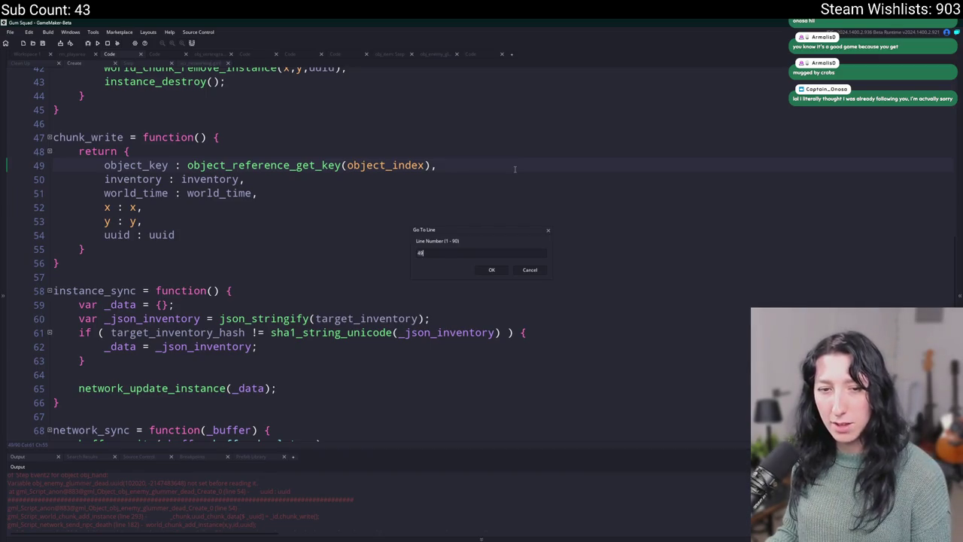
pyautogui.press('Return')
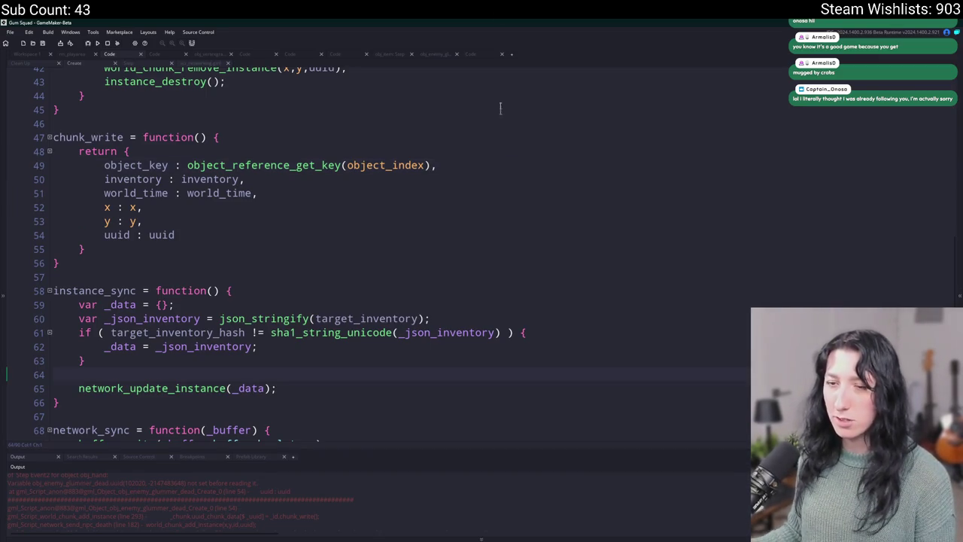
pyautogui.scroll(-1, 339, 200)
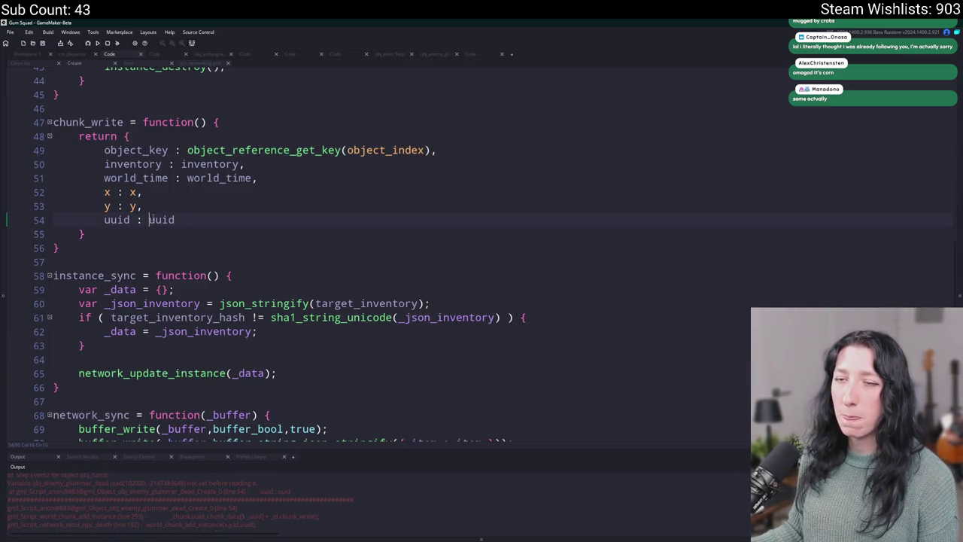
# Step: Switch back to the scr_networking.gml tab
pyautogui.scroll(2, 158, 219)
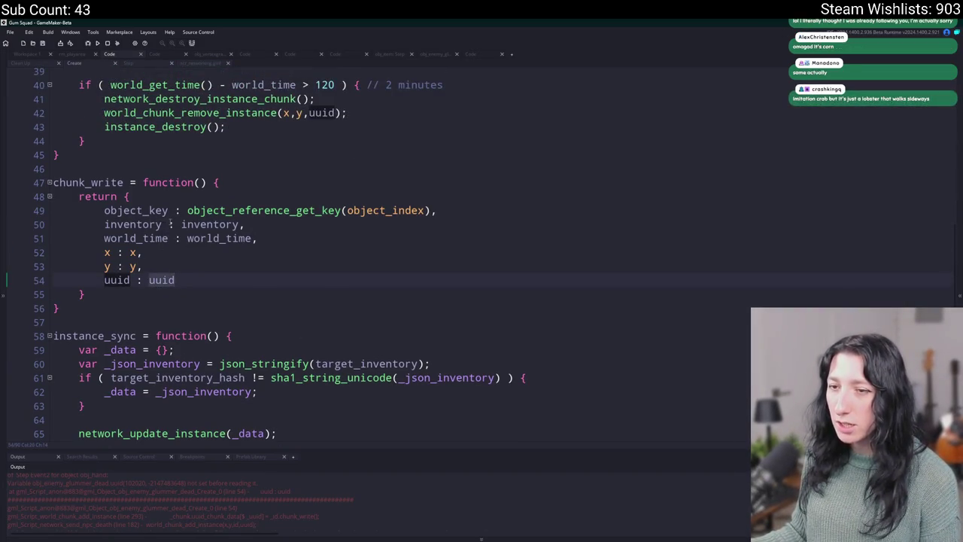
pyautogui.scroll(8, 171, 224)
pyautogui.scroll(-7, 146, 100)
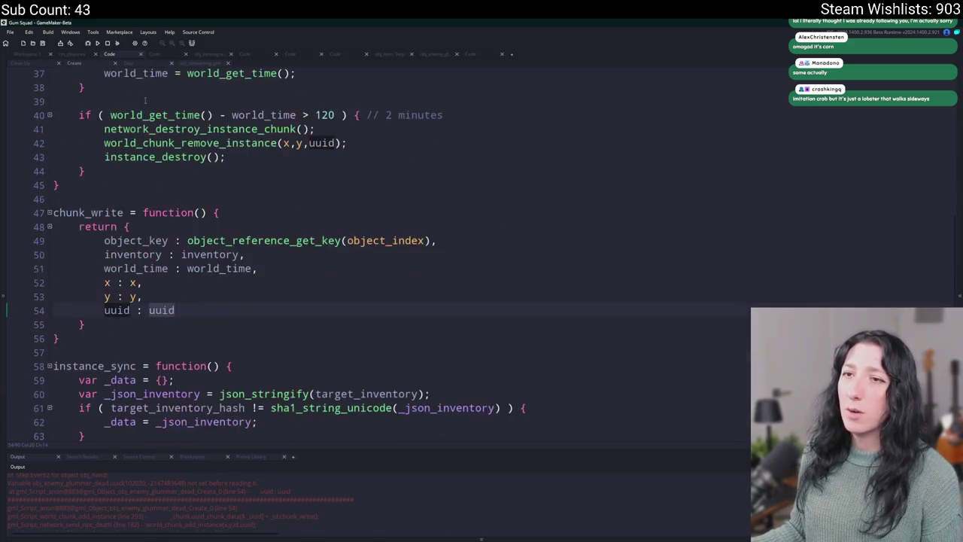
pyautogui.click(187, 63)
pyautogui.scroll(-2, 230, 183)
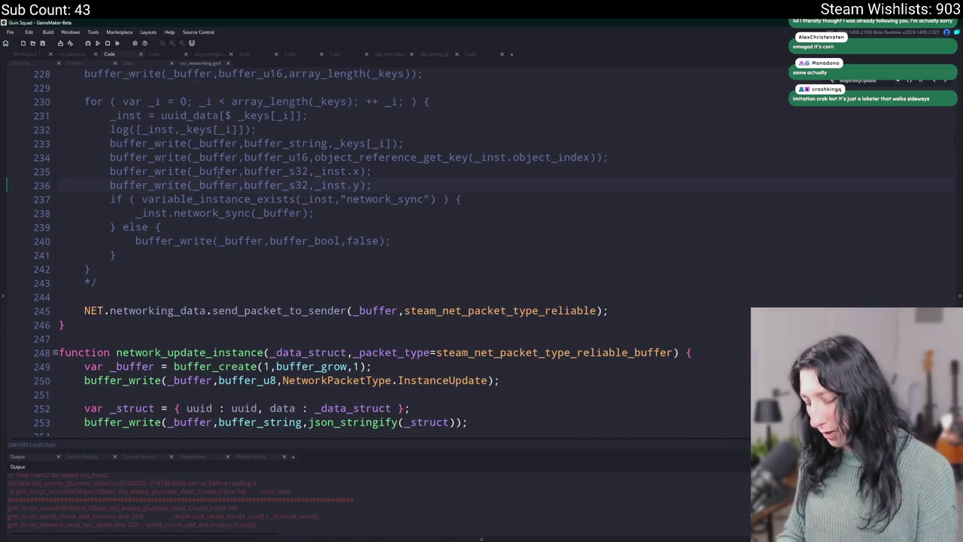
# Step: Search assets for 'npc' and jump to the network_send_npc_death function
pyautogui.hotkey('ctrl', 't')
pyautogui.write('i')
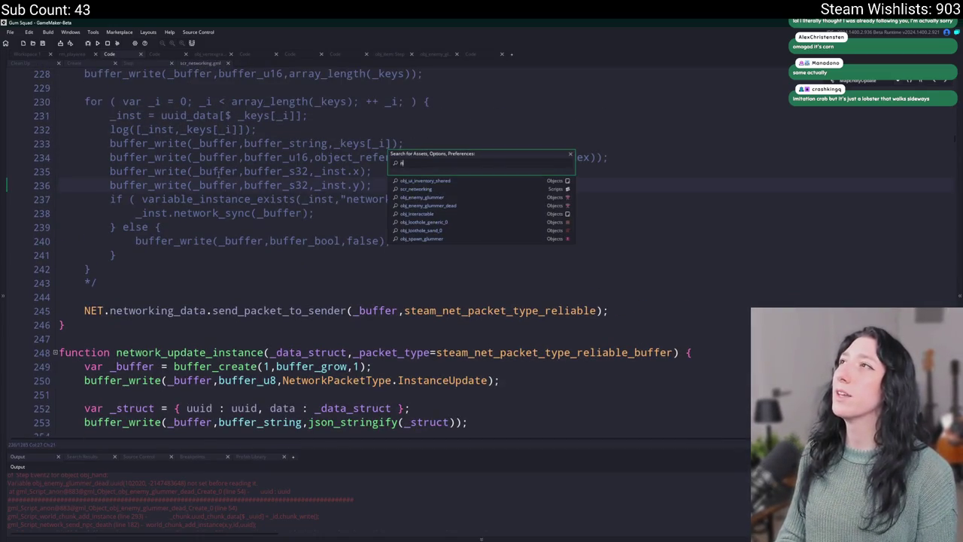
pyautogui.write('orking')
pyautogui.hotkey('ctrl', 'a')
pyautogui.write('dead')
pyautogui.hotkey('ctrl', 'a')
pyautogui.press('BackSpace')
pyautogui.write('npc')
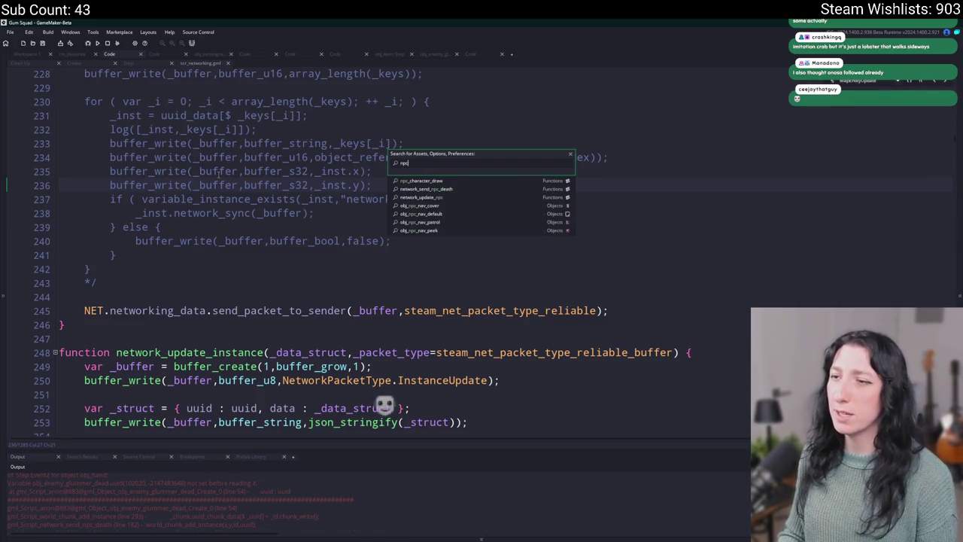
pyautogui.press('Return')
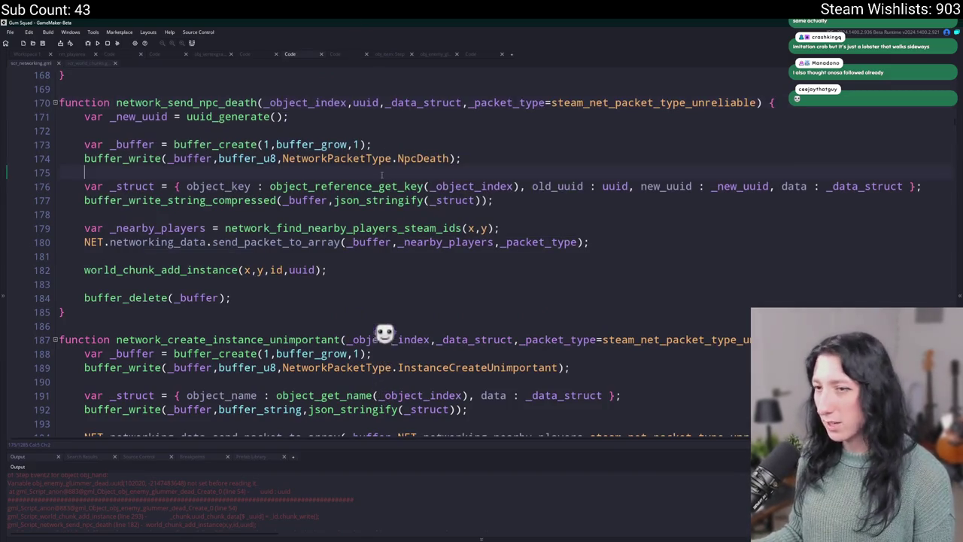
# Step: Replace the uuid argument of world_chunk_add_instance on line 182 with _new_uuid
pyautogui.click(344, 269)
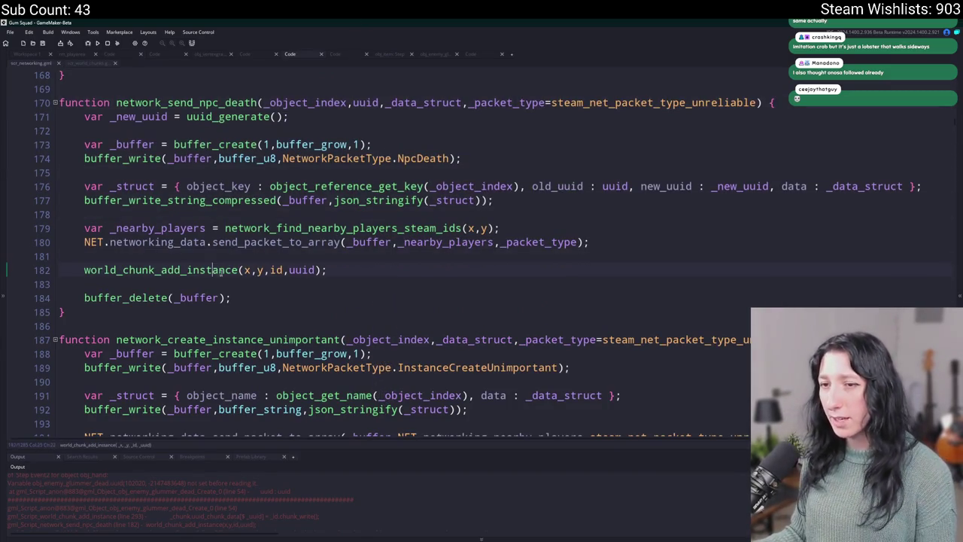
pyautogui.moveTo(343, 270); pyautogui.dragTo(7, 271)
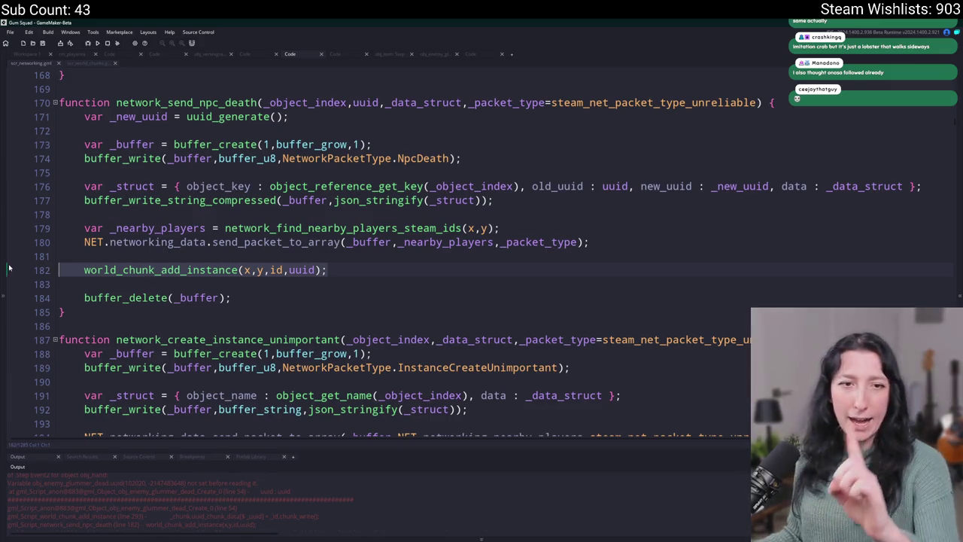
pyautogui.click(322, 270)
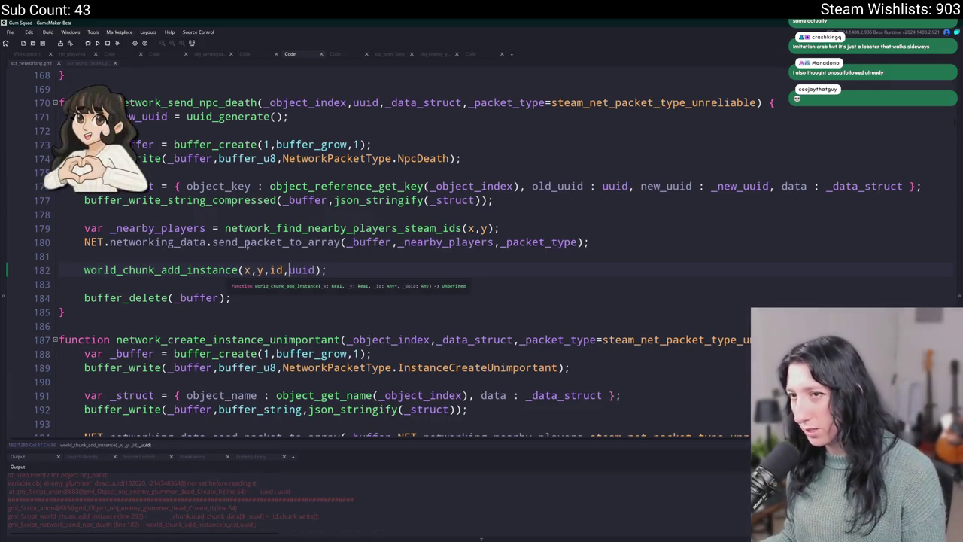
pyautogui.click(380, 103)
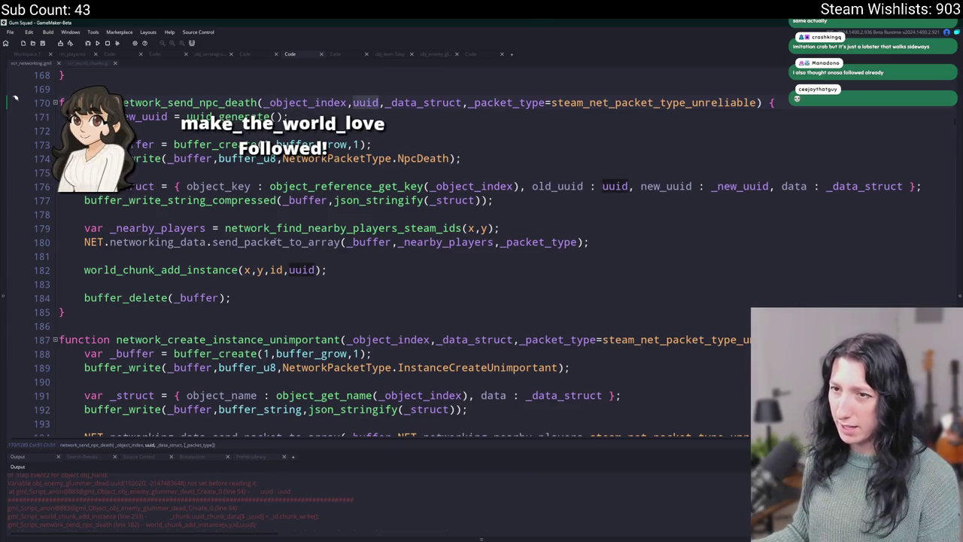
pyautogui.click(165, 117)
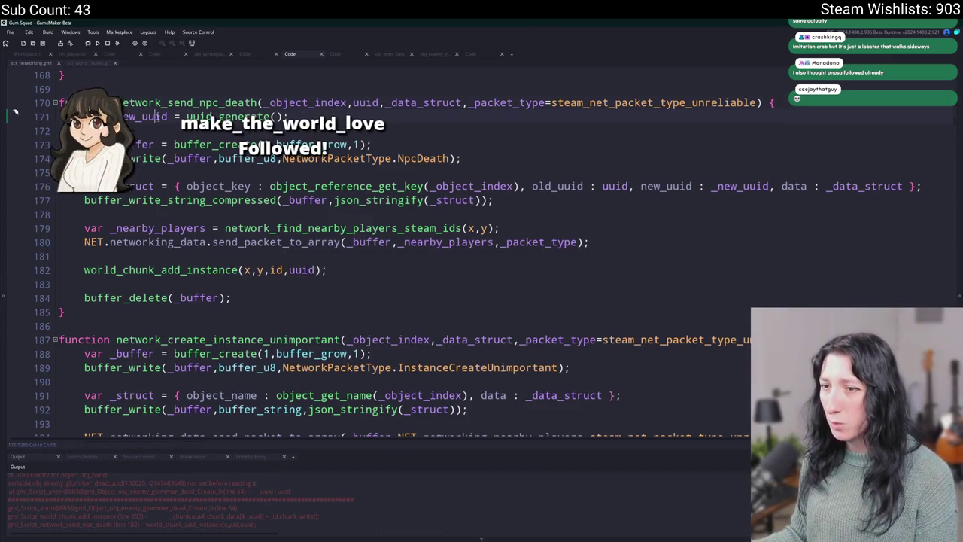
pyautogui.doubleClick(305, 270)
pyautogui.write('_new_uuid')
pyautogui.click(218, 270)
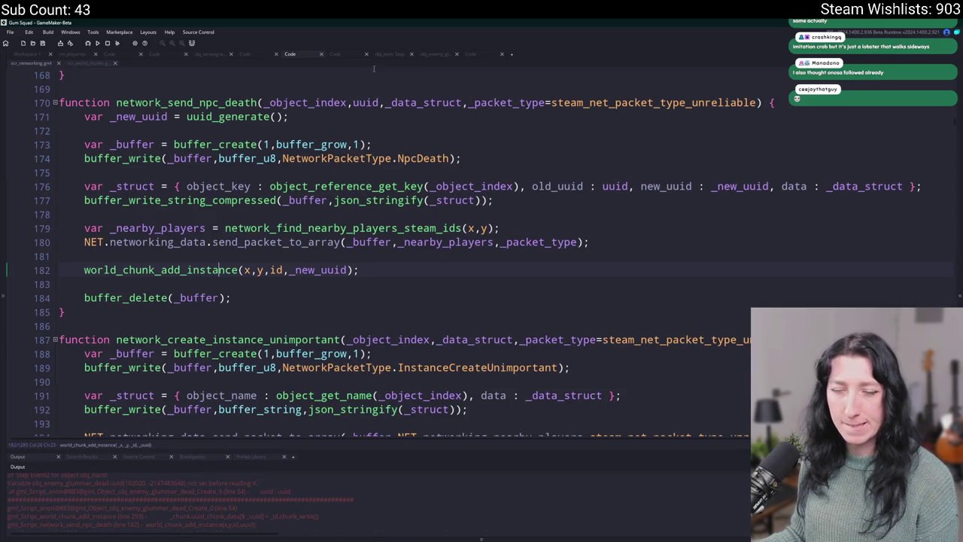
# Step: Jump to the world_chunk_add_instance definition in scr_world_chunks
pyautogui.scroll(1, 399, 267)
pyautogui.click(397, 271)
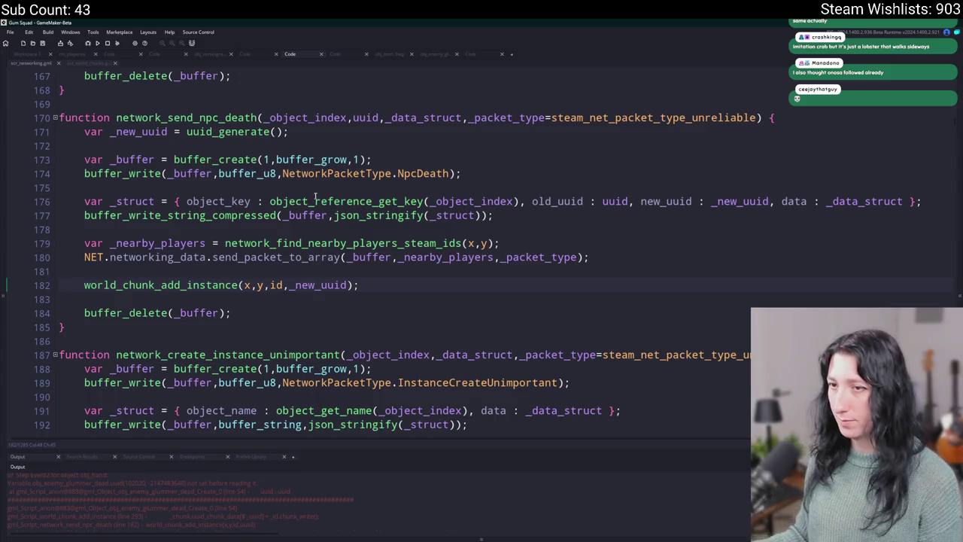
pyautogui.middleClick(189, 285)
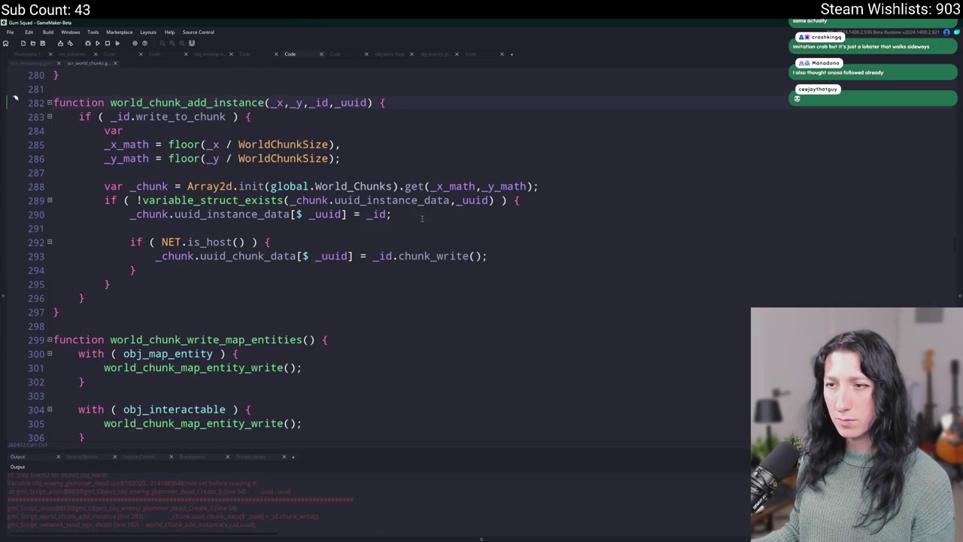
# Step: Find all uses of network_send_npc_death and open the glummer enemy's Create code at line 58
pyautogui.click(34, 64)
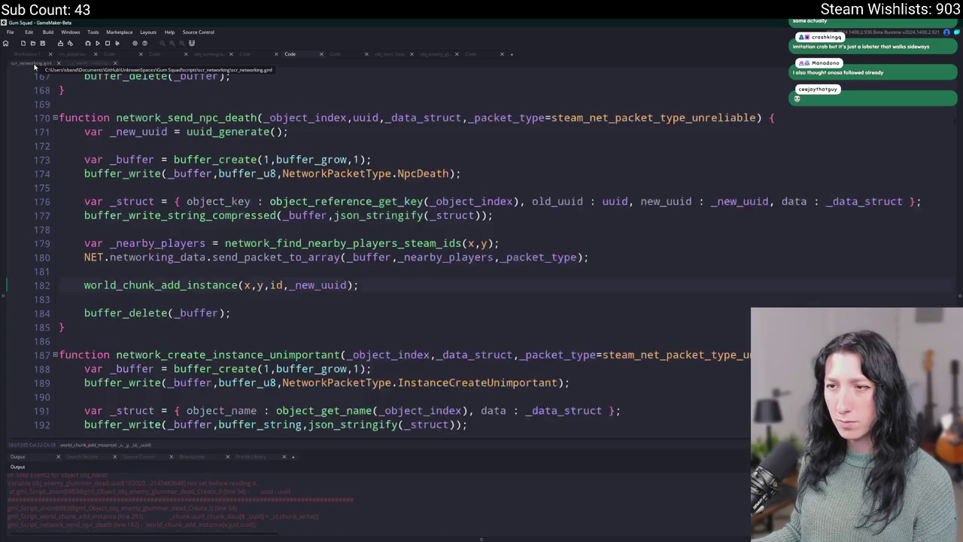
pyautogui.click(392, 285)
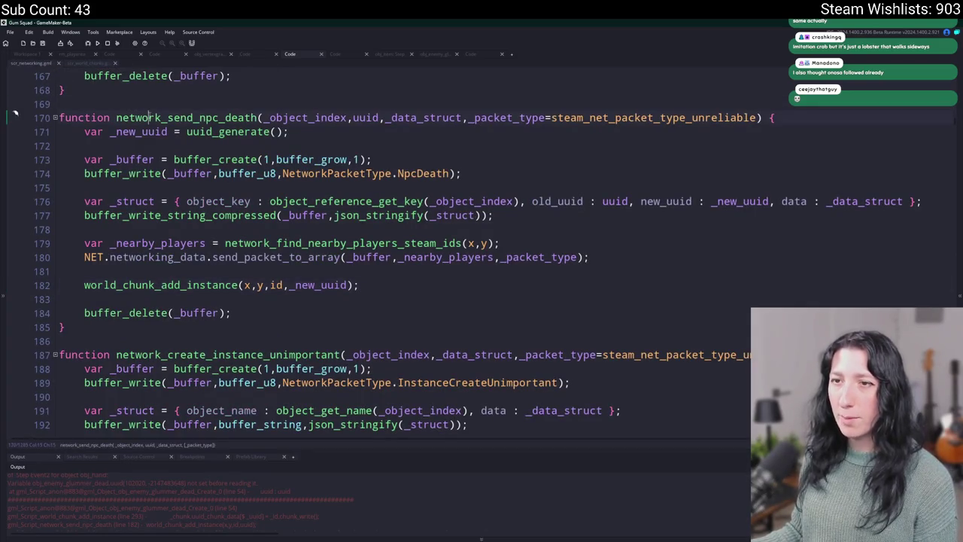
pyautogui.doubleClick(189, 117)
pyautogui.hotkey('ctrl', 'shift', 'f')
pyautogui.press('Return')
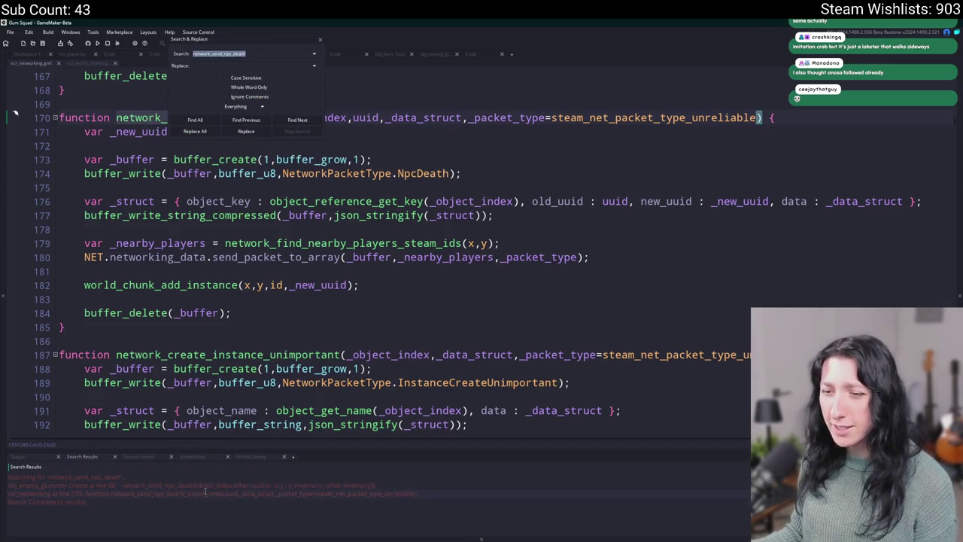
pyautogui.doubleClick(205, 485)
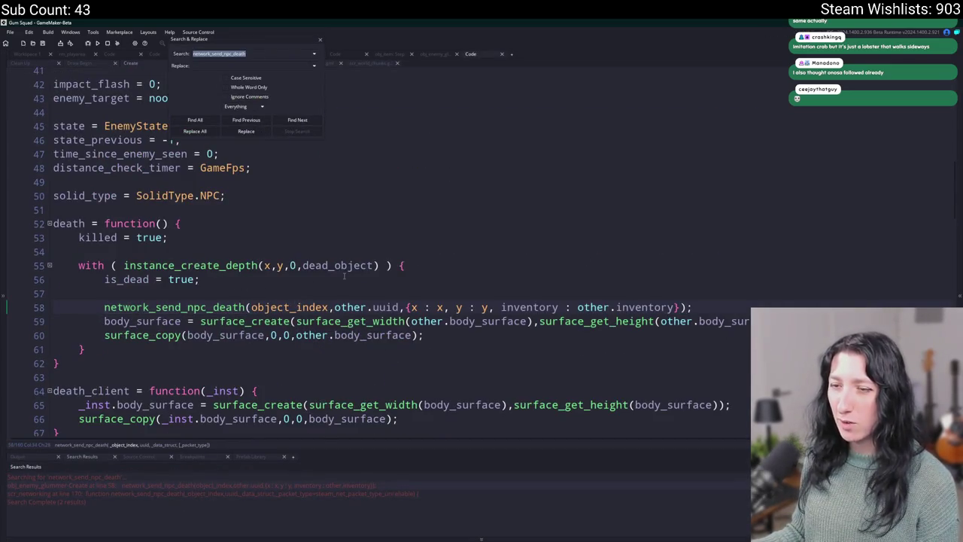
# Step: Trace the call into world_chunk_add_instance's _uuid parameter, then return to scr_networking
pyautogui.click(372, 307)
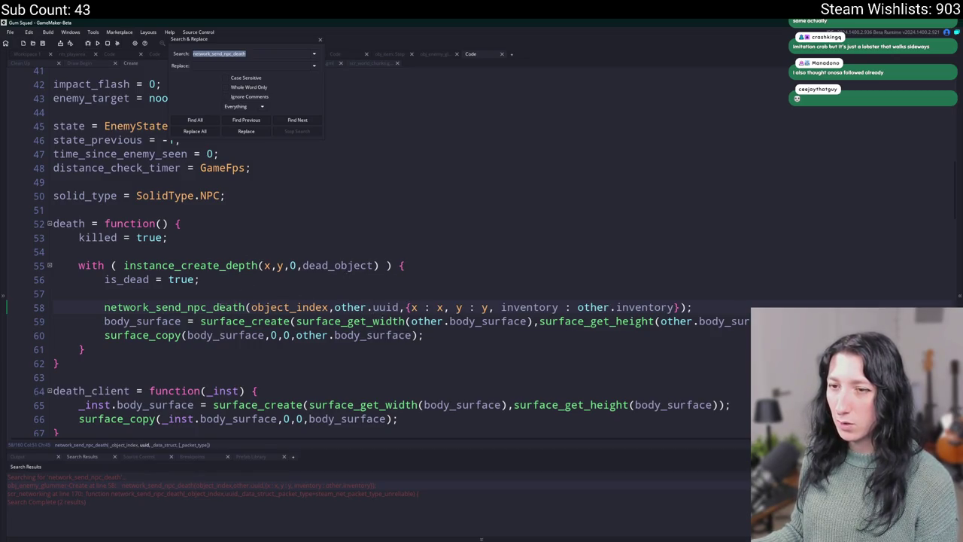
pyautogui.click(218, 307)
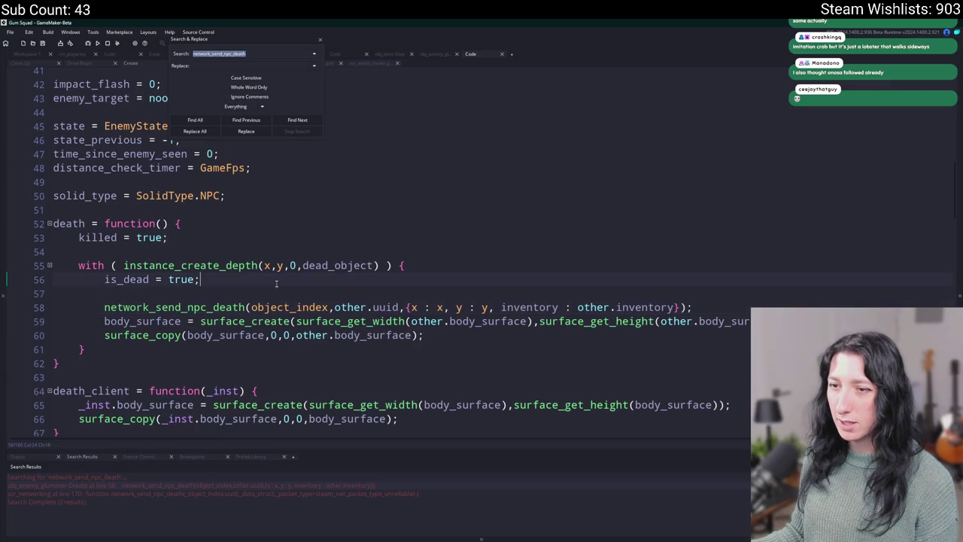
pyautogui.middleClick(216, 307)
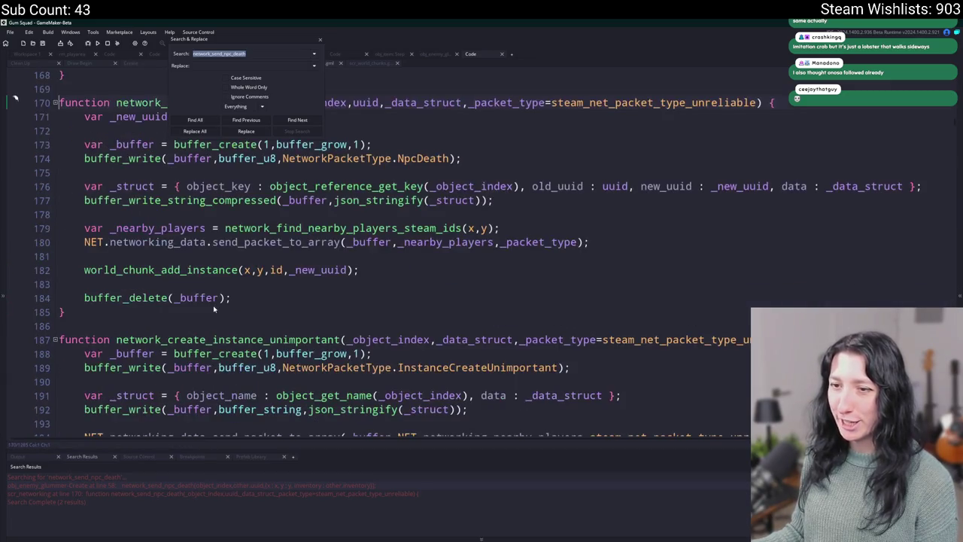
pyautogui.click(320, 42)
pyautogui.click(307, 269)
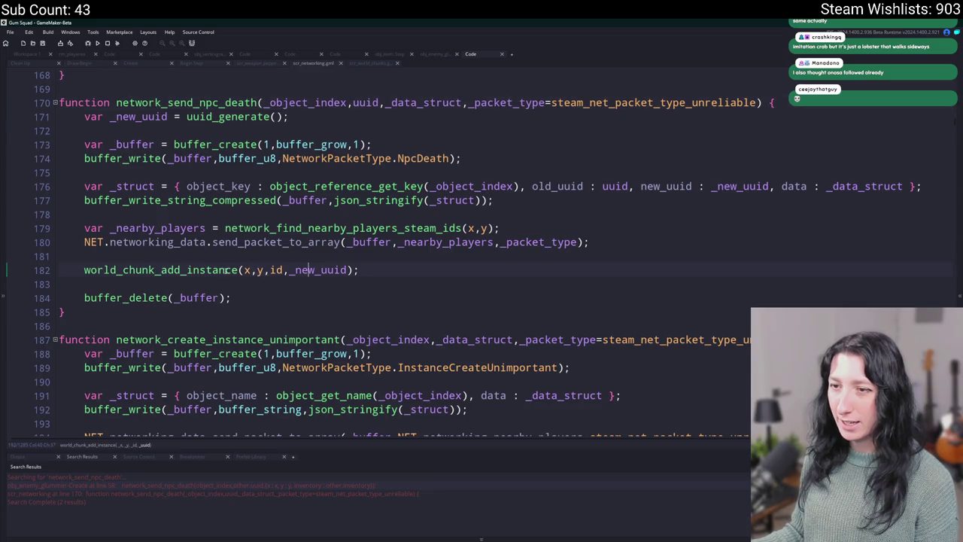
pyautogui.middleClick(222, 272)
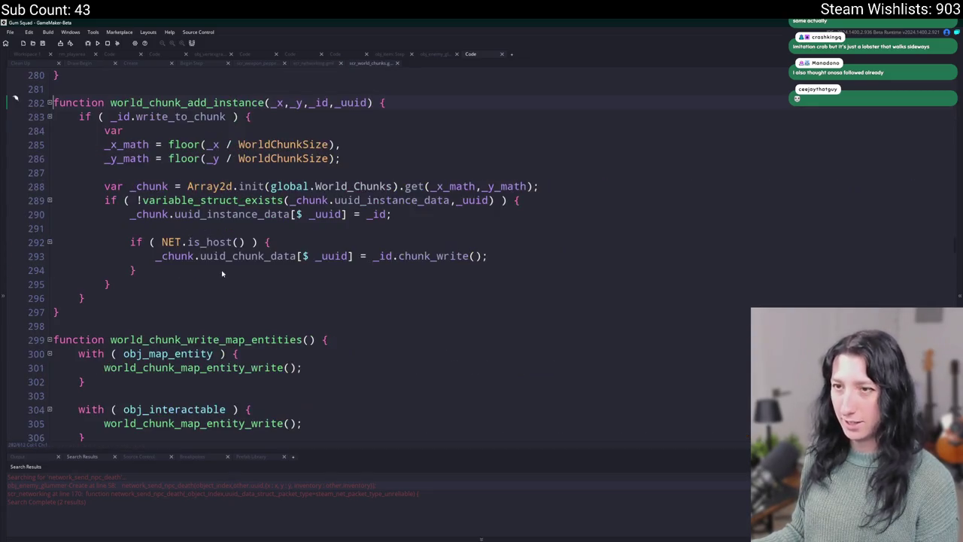
pyautogui.click(119, 116)
pyautogui.doubleClick(364, 103)
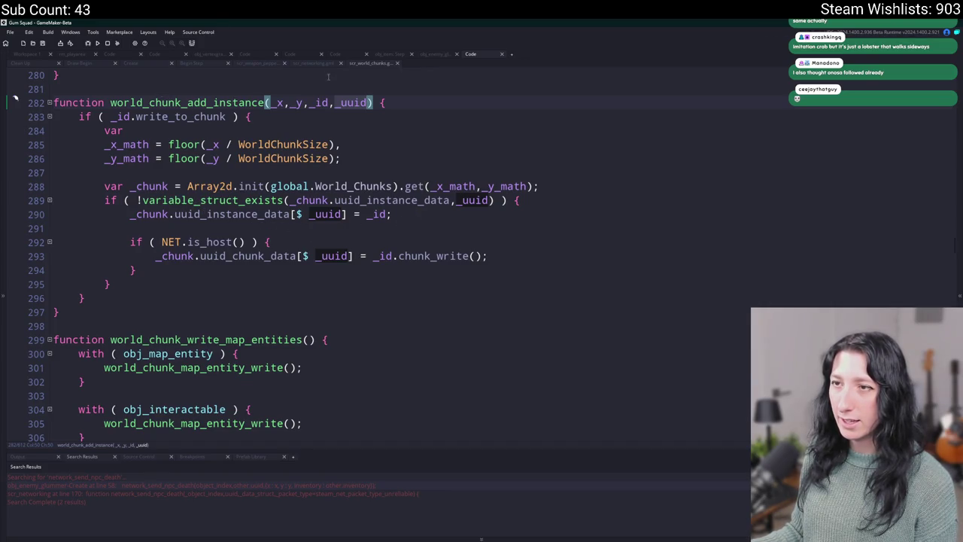
pyautogui.click(306, 66)
# Step: Insert 'self.uuid = _new_uuid;' above world_chunk_add_instance on line 182 and run with F5
pyautogui.click(331, 257)
pyautogui.press('Return')
pyautogui.write('uuid')
pyautogui.press('BackSpace')
pyautogui.press('BackSpace')
pyautogui.press('BackSpace')
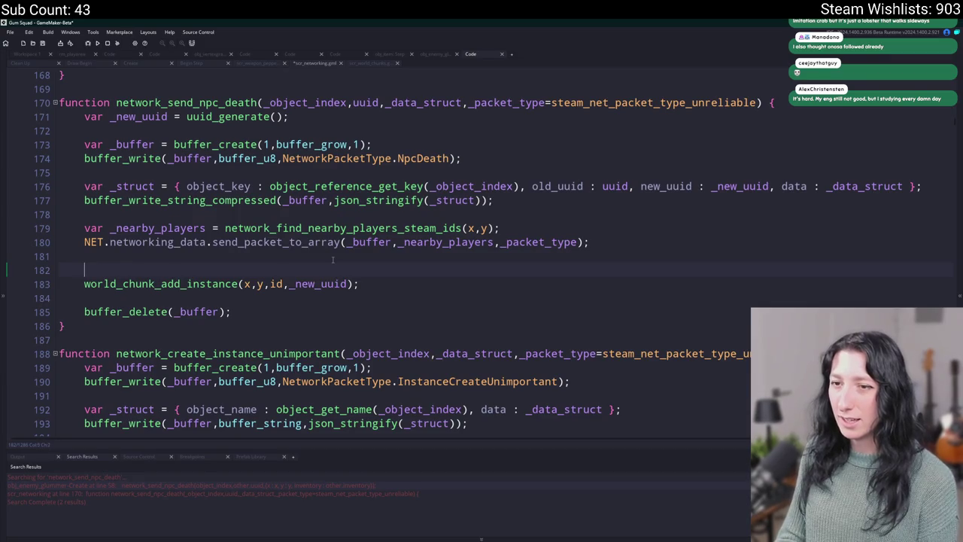
pyautogui.write('id')
pyautogui.press('BackSpace')
pyautogui.press('BackSpace')
pyautogui.press('BackSpace')
pyautogui.press('BackSpace')
pyautogui.write('self')
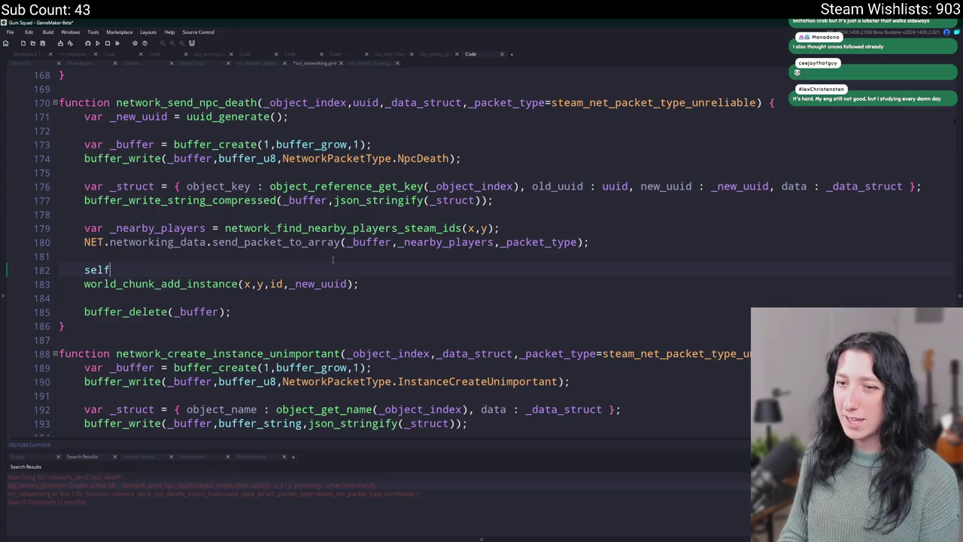
pyautogui.write('.uuid =- _new_uuid;')
pyautogui.press('F5')
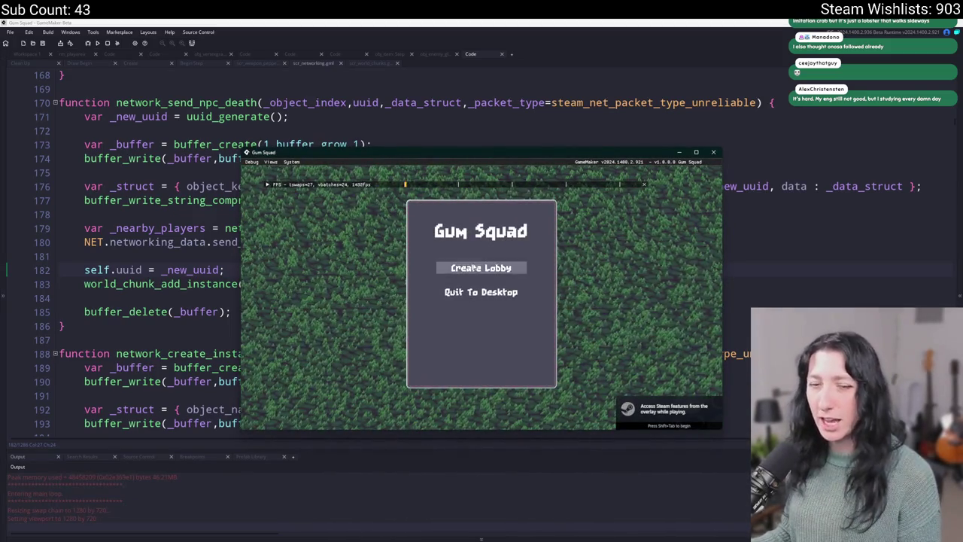
# Step: Create a lobby, maximize the game window, and shoot the nearby enemies
pyautogui.click(478, 267)
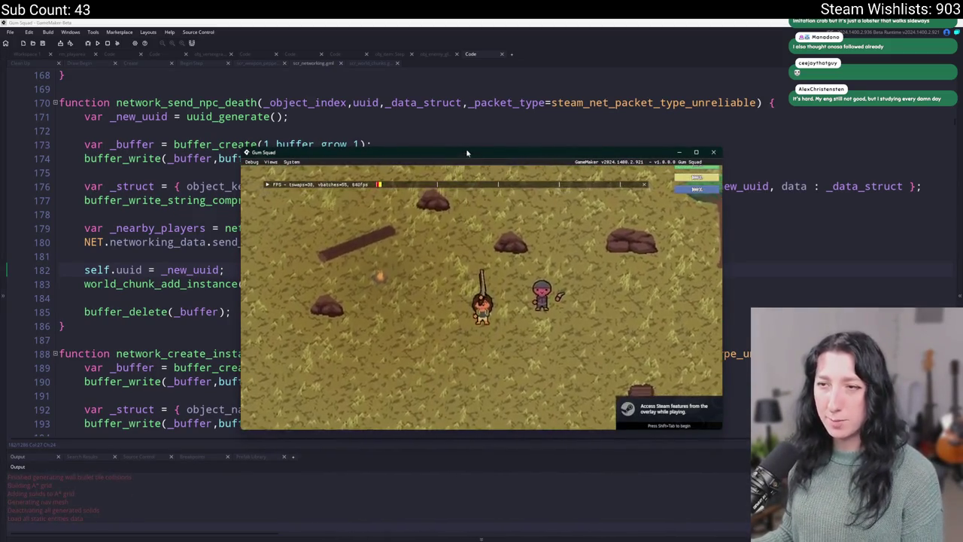
pyautogui.doubleClick(462, 153)
pyautogui.click(633, 258)
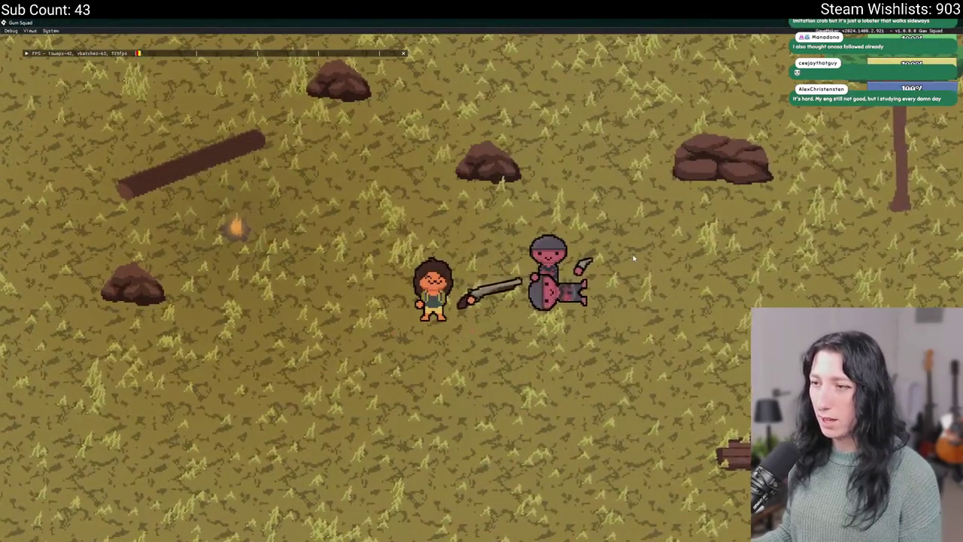
pyautogui.click(633, 258)
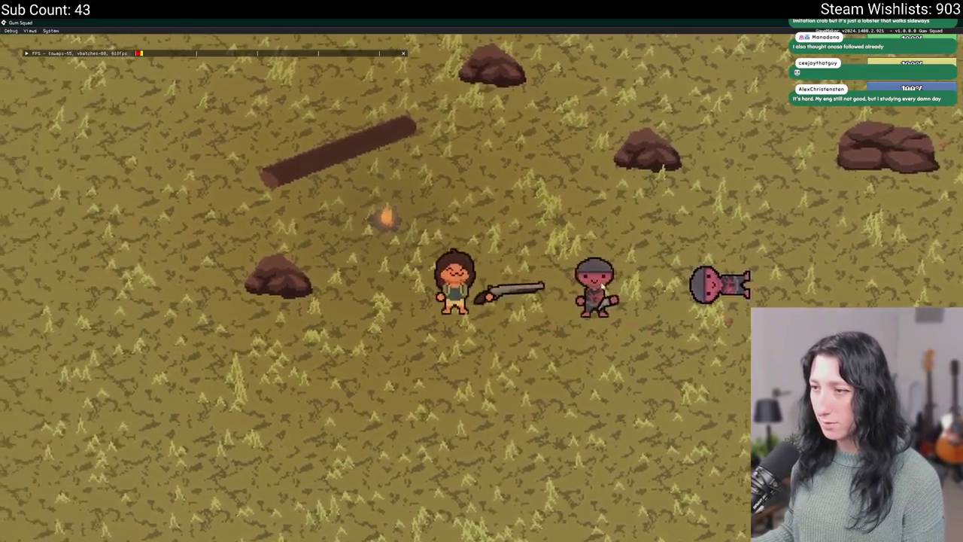
pyautogui.click(640, 226)
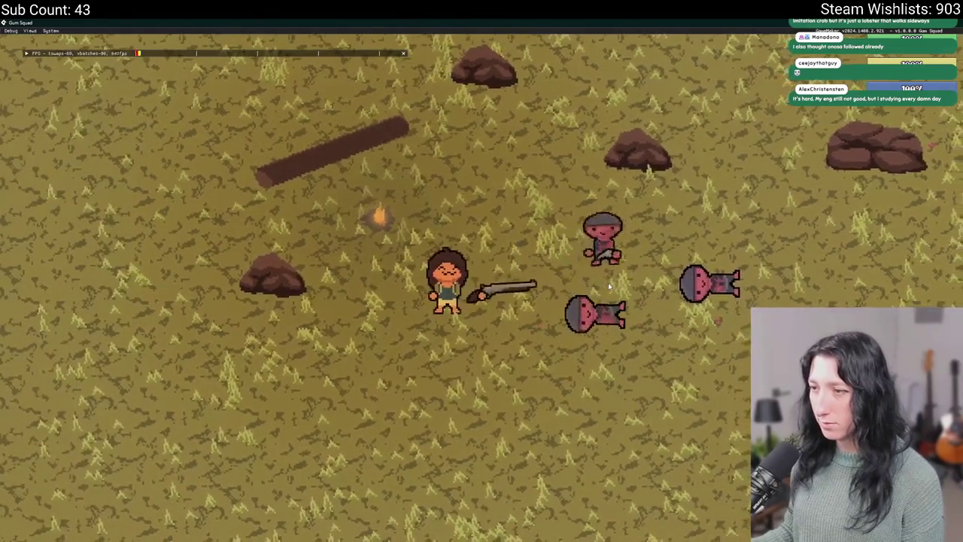
pyautogui.click(646, 202)
# Step: Move around the map with WASD, shooting remaining enemies and checking their bodies stay down
pyautogui.press('w')
pyautogui.press('a')
pyautogui.click(686, 291)
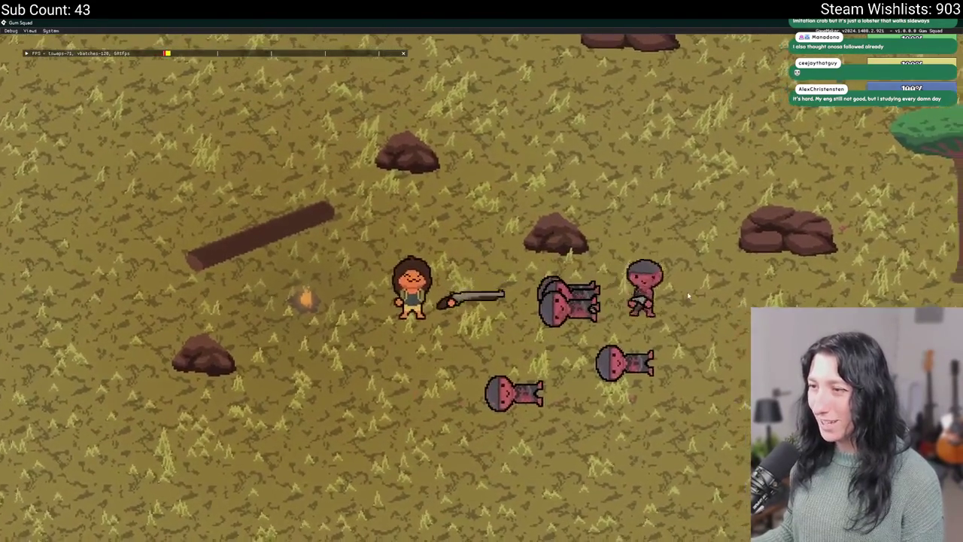
pyautogui.press('w')
pyautogui.press('d')
pyautogui.click(558, 248)
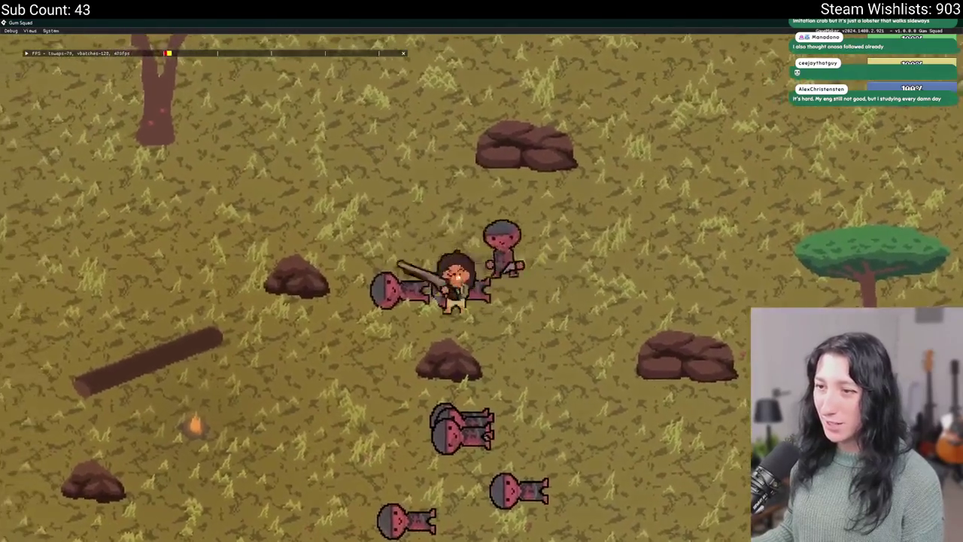
pyautogui.press('d')
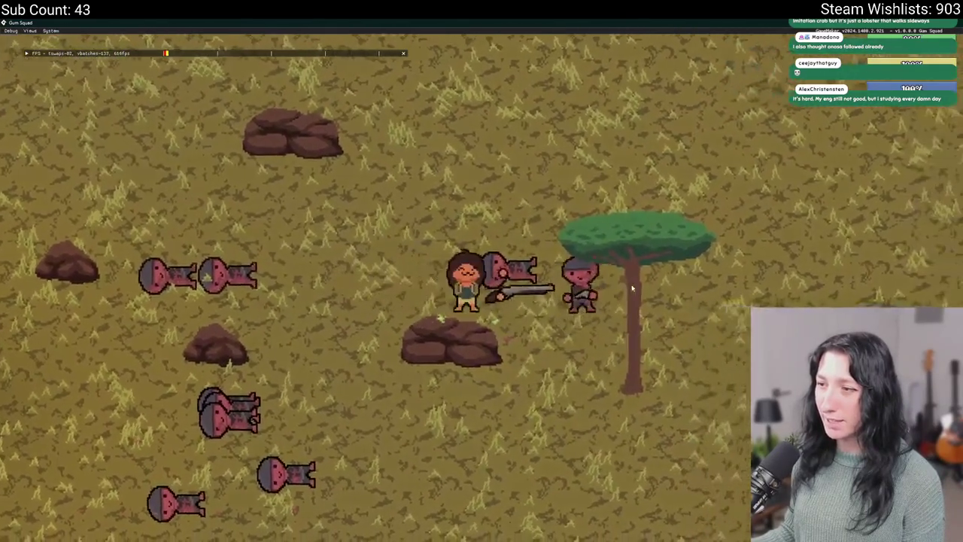
pyautogui.click(612, 277)
pyautogui.press('s')
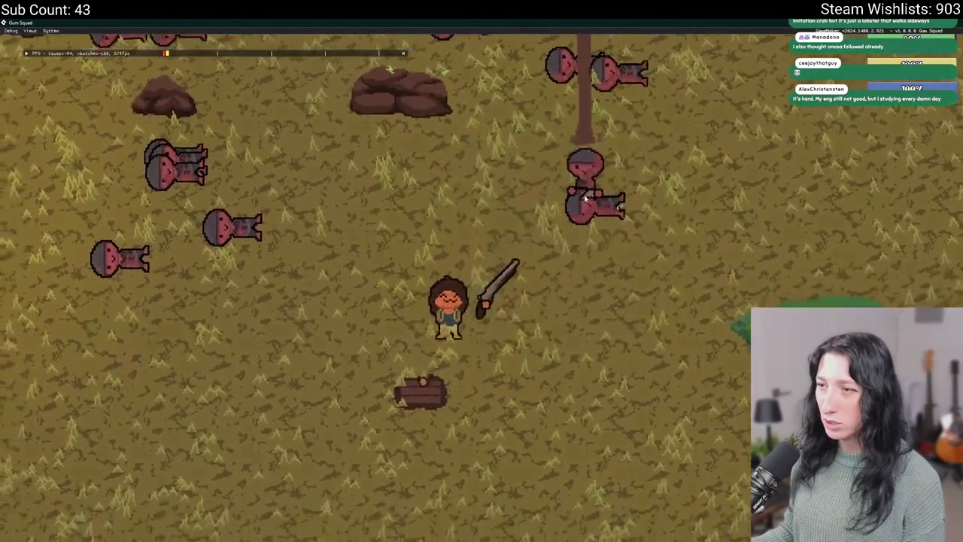
pyautogui.press('w')
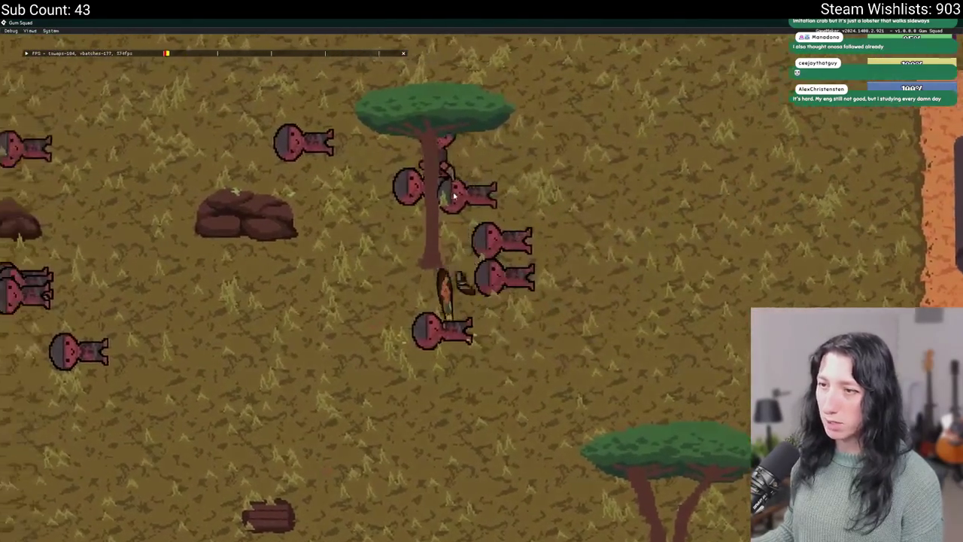
pyautogui.press('a')
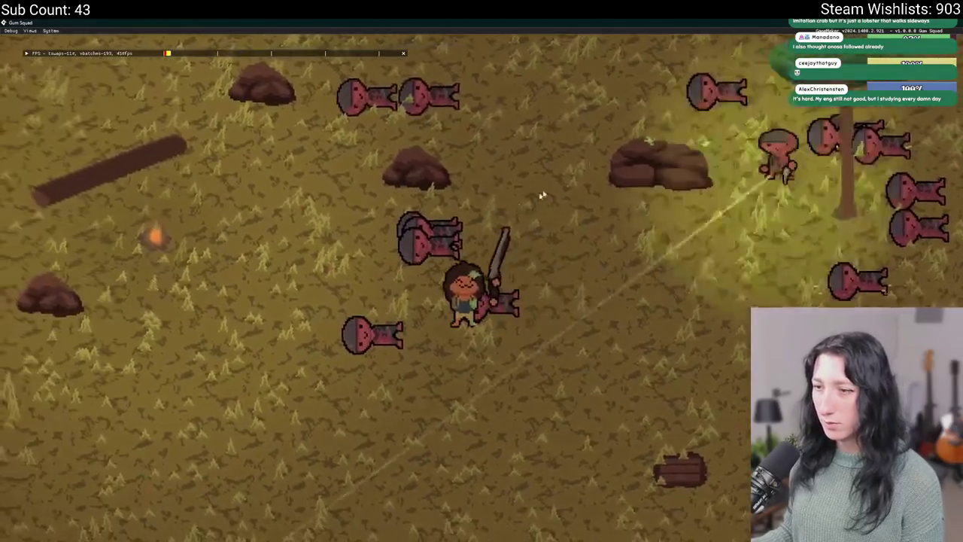
pyautogui.press('w')
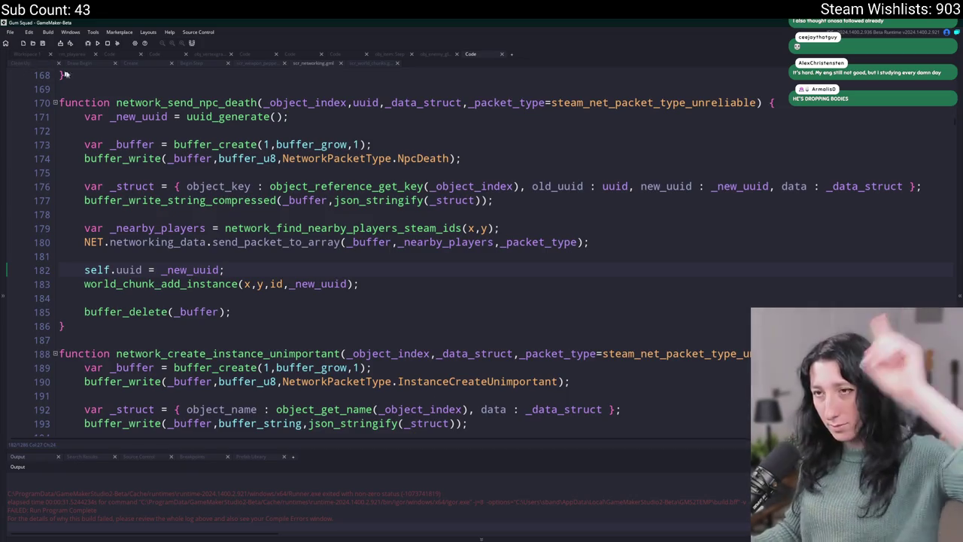
# Step: Reopen the glummer enemy's Create code from the search results at the death function
pyautogui.click(84, 457)
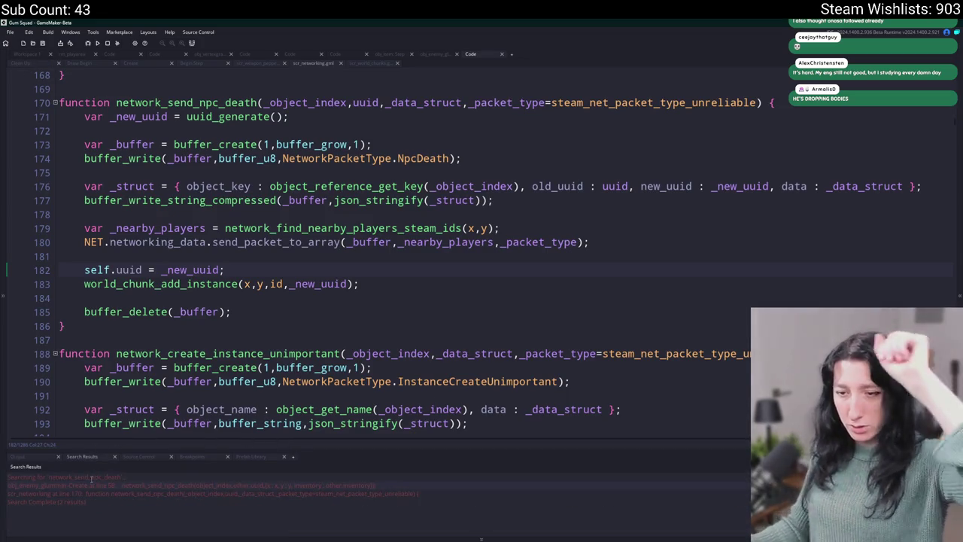
pyautogui.doubleClick(76, 485)
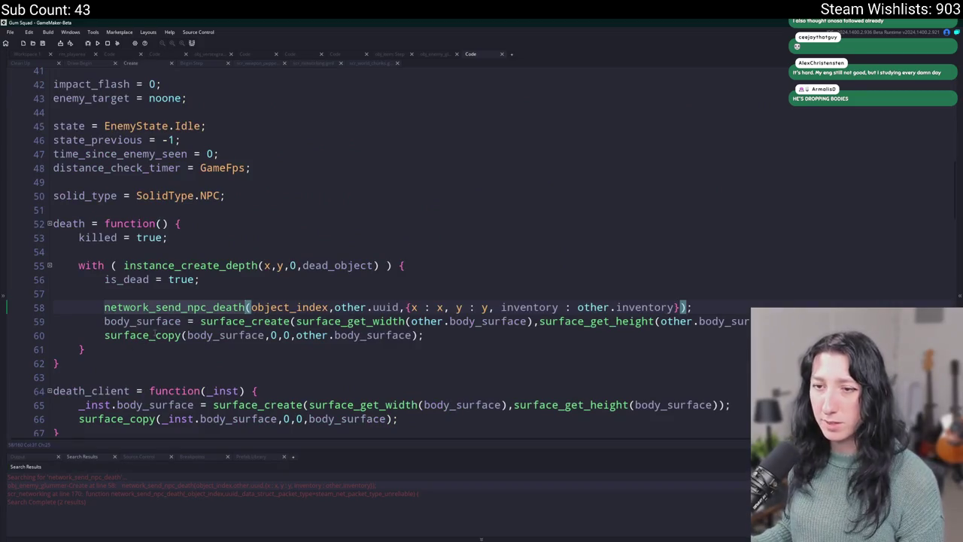
pyautogui.click(214, 250)
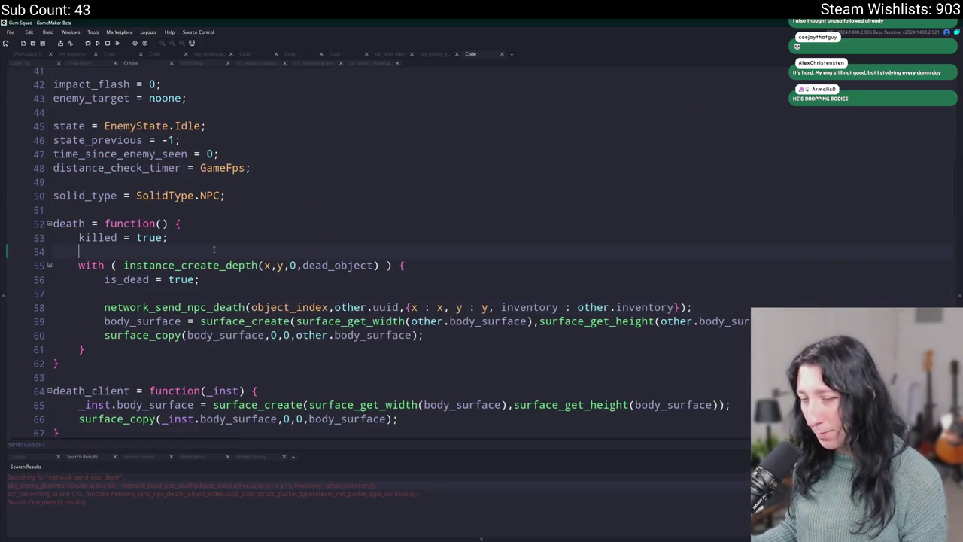
# Step: Add instance_destroy(); on its own line after killed = true and remove the extra blank line
pyautogui.press('Return')
pyautogui.write('instean')
pyautogui.press('BackSpace')
pyautogui.press('BackSpace')
pyautogui.press('BackSpace')
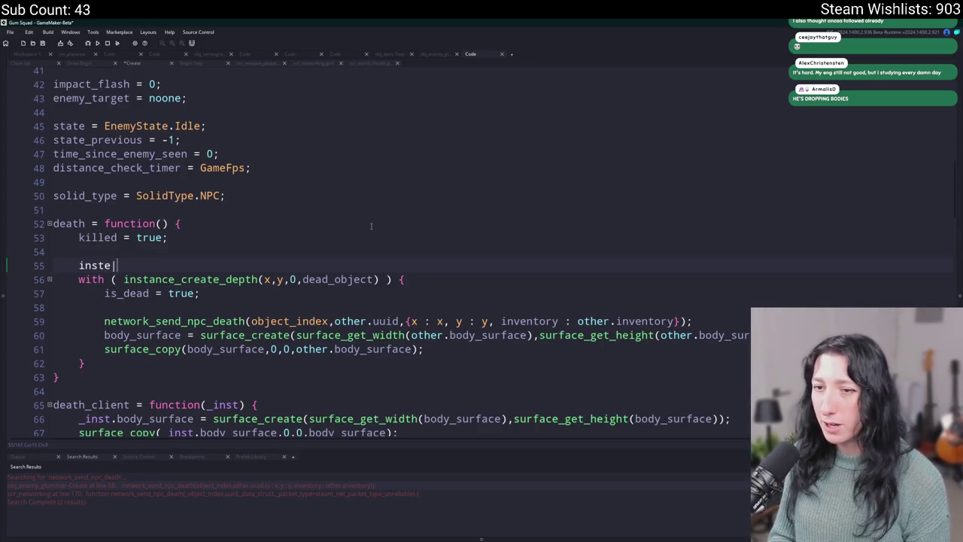
pyautogui.write('tance_destroy();')
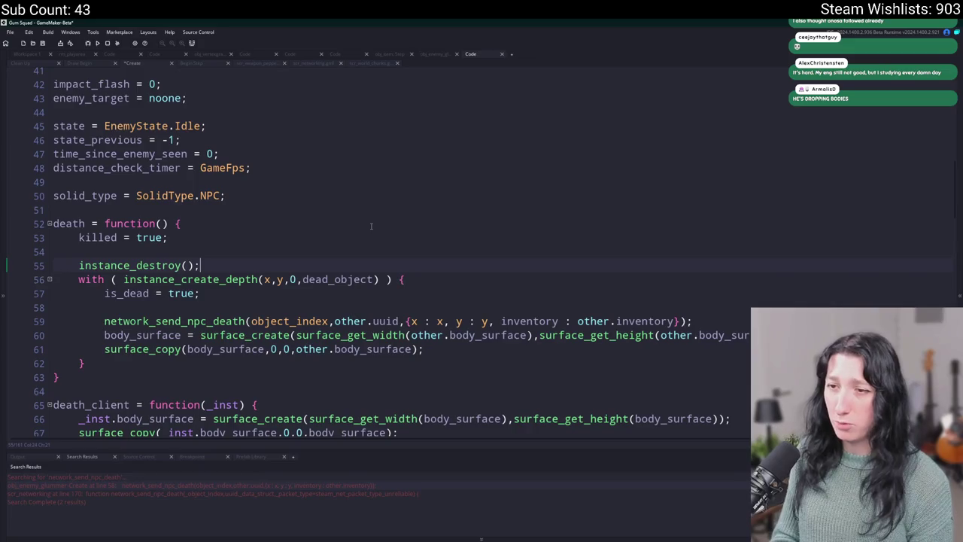
pyautogui.press('Return')
pyautogui.press('Up')
pyautogui.press('Home')
pyautogui.press('Return')
pyautogui.press('Up')
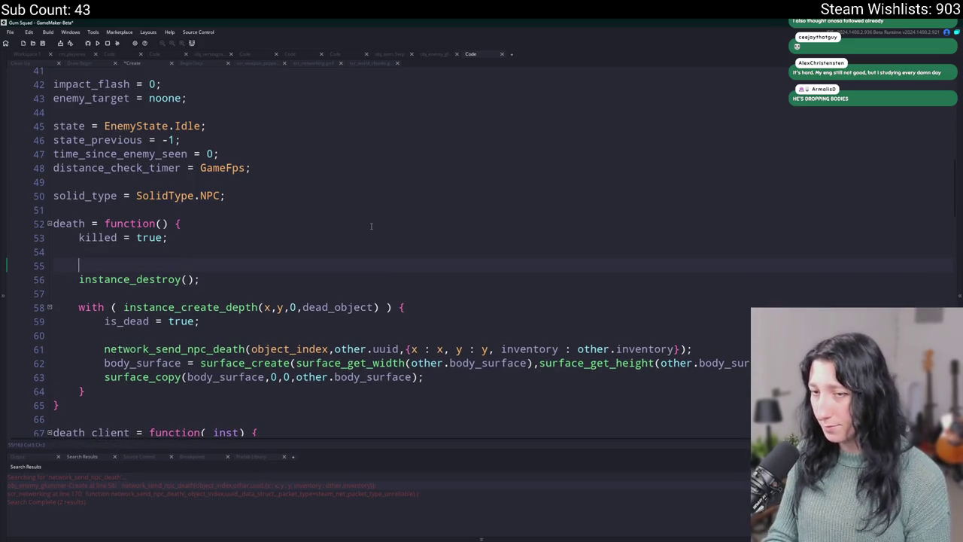
pyautogui.press('BackSpace')
pyautogui.press('BackSpace')
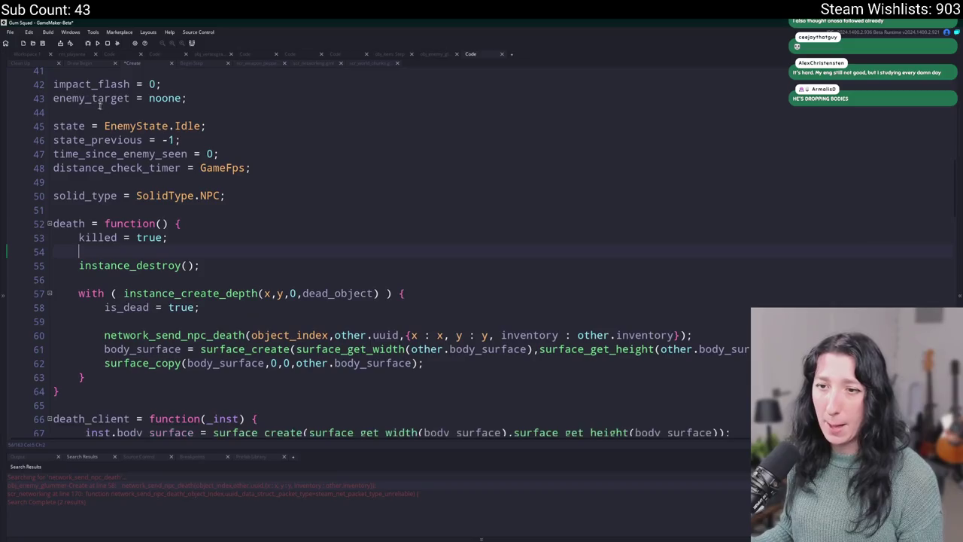
pyautogui.click(25, 54)
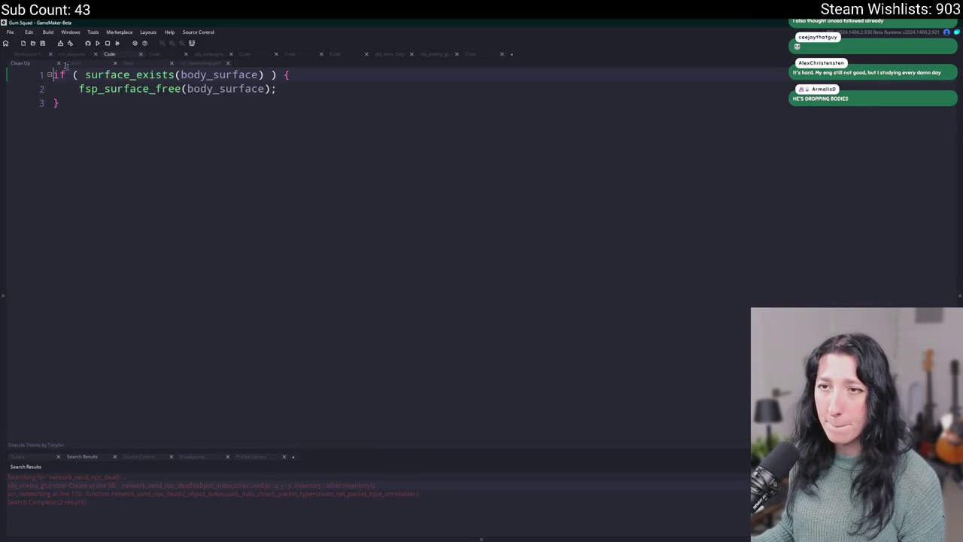
pyautogui.doubleClick(149, 108)
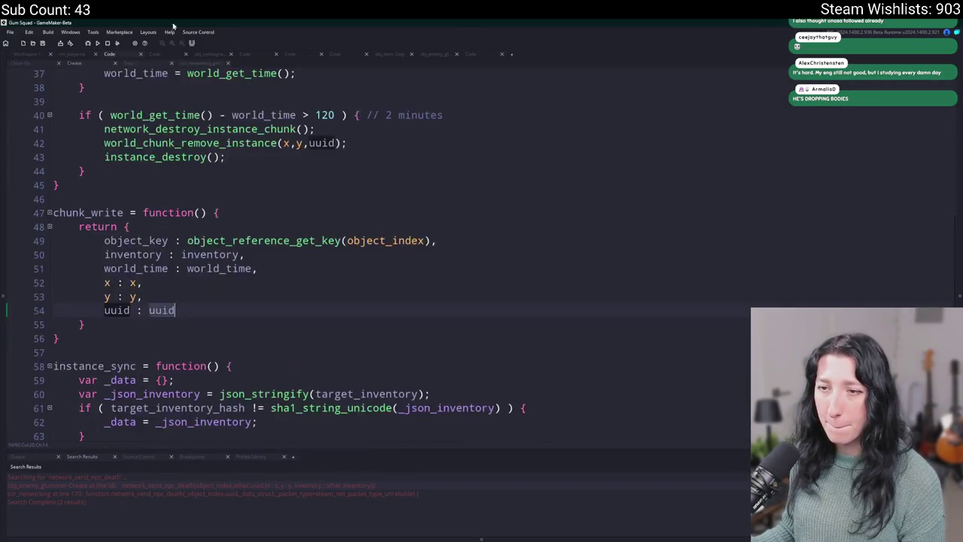
pyautogui.click(177, 64)
pyautogui.scroll(2, 172, 287)
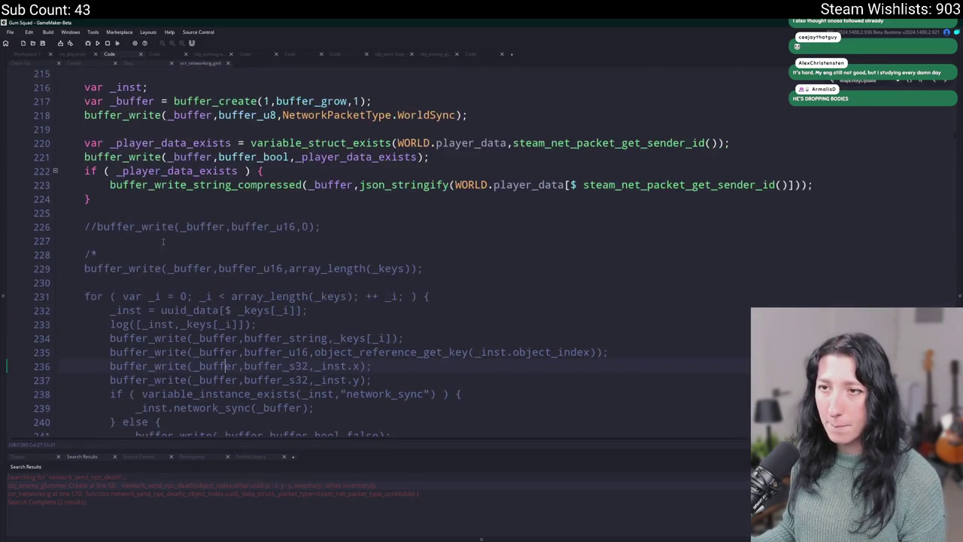
pyautogui.click(29, 53)
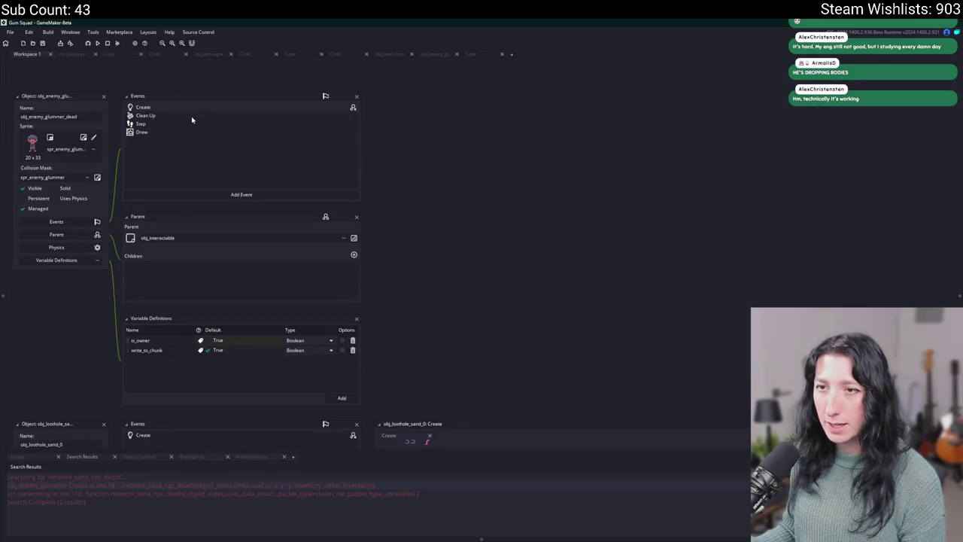
pyautogui.scroll(-5, 166, 243)
pyautogui.hotkey('ctrl', 't')
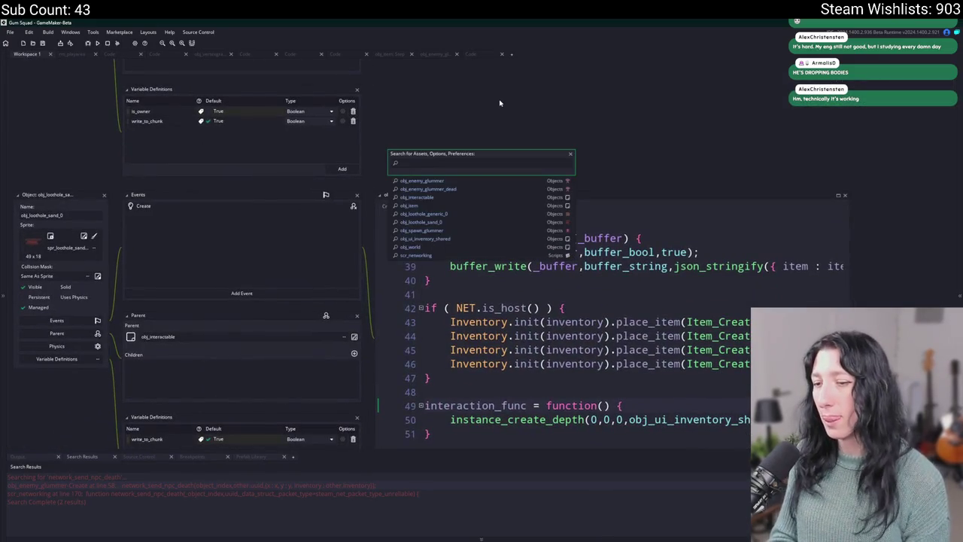
pyautogui.doubleClick(260, 485)
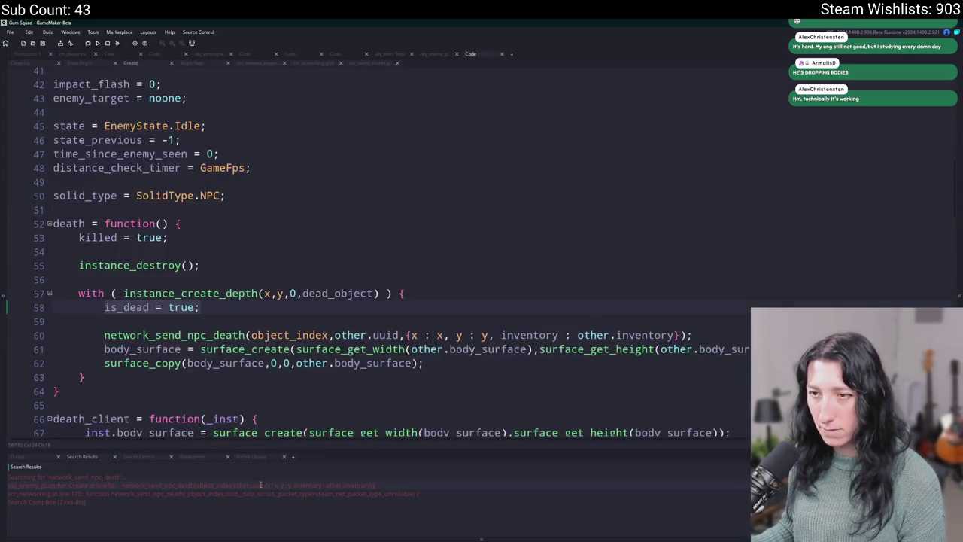
# Step: Start a NET.networking_data.global_uuid_data lookup on a new line above is_dead = true
pyautogui.click(451, 293)
pyautogui.press('Return')
pyautogui.write('global_uuidk')
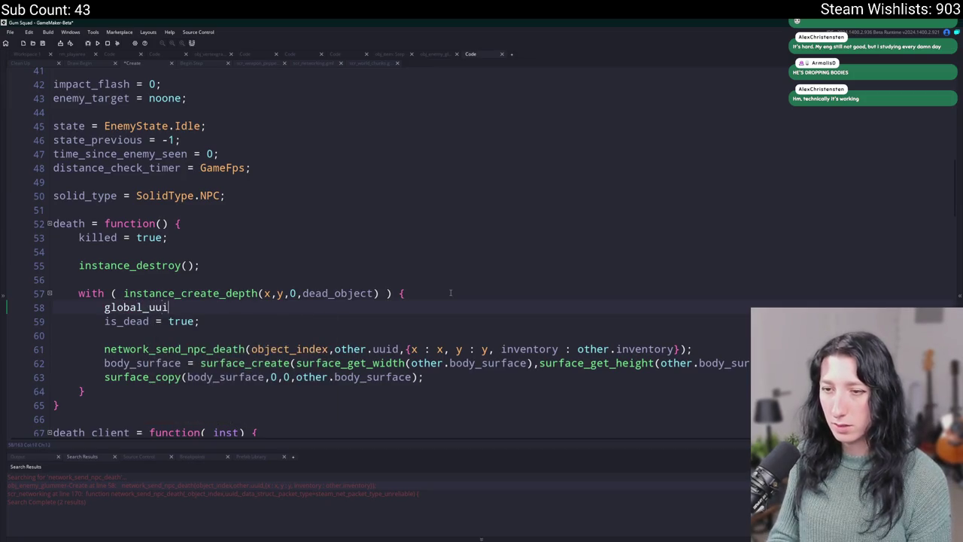
pyautogui.press('BackSpace')
pyautogui.press('BackSpace')
pyautogui.press('BackSpace')
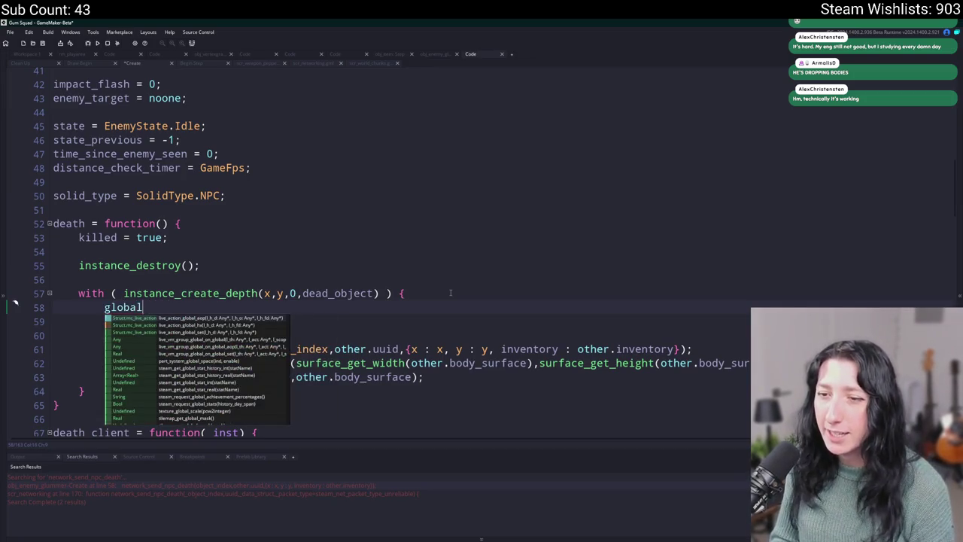
pyautogui.press('BackSpace')
pyautogui.press('BackSpace')
pyautogui.press('BackSpace')
pyautogui.write('NETWO')
pyautogui.press('BackSpace')
pyautogui.press('BackSpace')
pyautogui.write('.networking_data.gl')
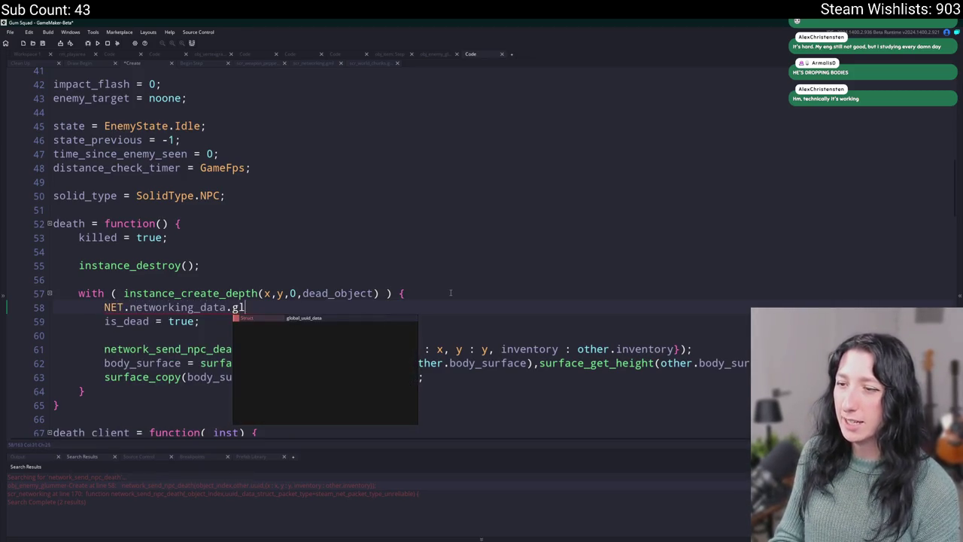
pyautogui.write('obal')
pyautogui.press('Return')
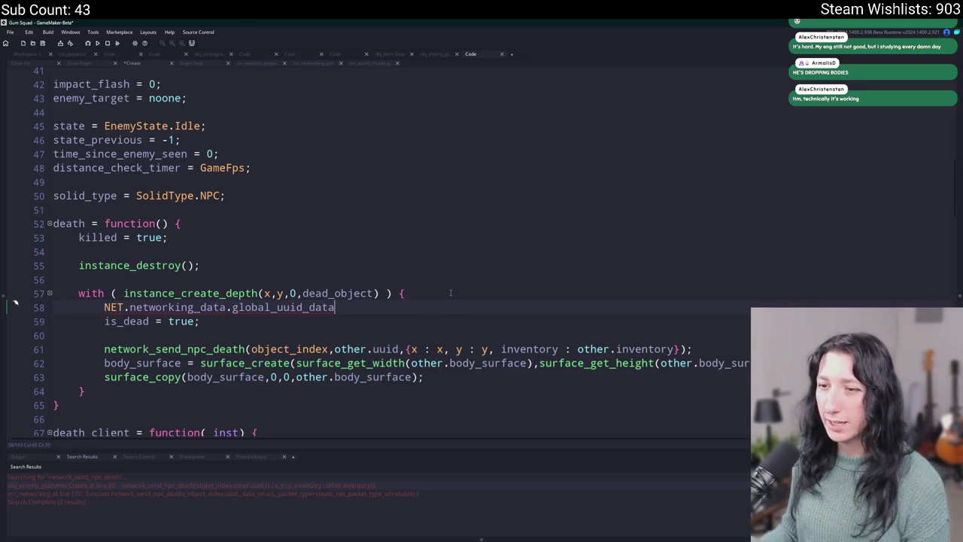
# Step: Search the project for every use of global_uuid_data
pyautogui.doubleClick(312, 307)
pyautogui.hotkey('ctrl', 'shift', 'f')
pyautogui.press('Return')
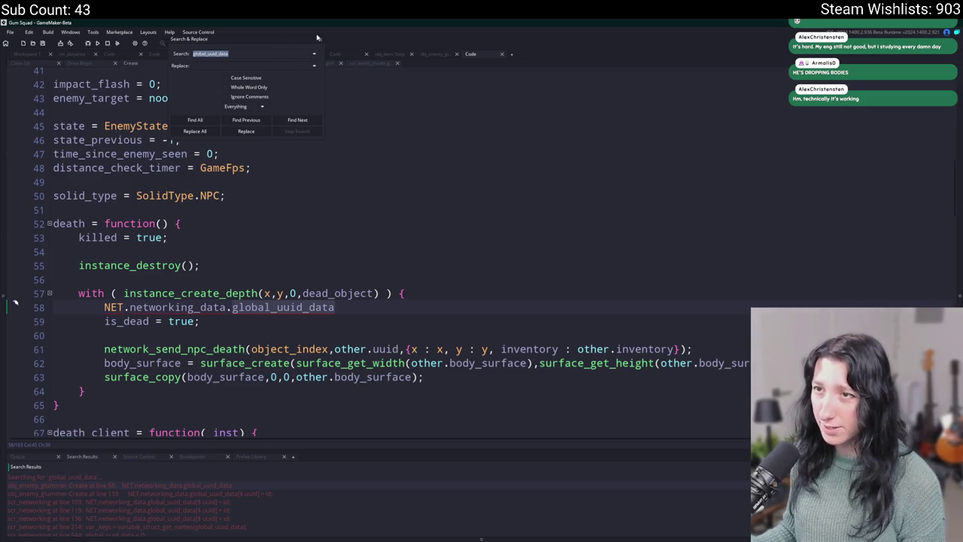
pyautogui.click(320, 42)
# Step: Add a [$ uuid] key to the lookup, then erase it, leaving an empty line in the block
pyautogui.click(354, 307)
pyautogui.write('[$')
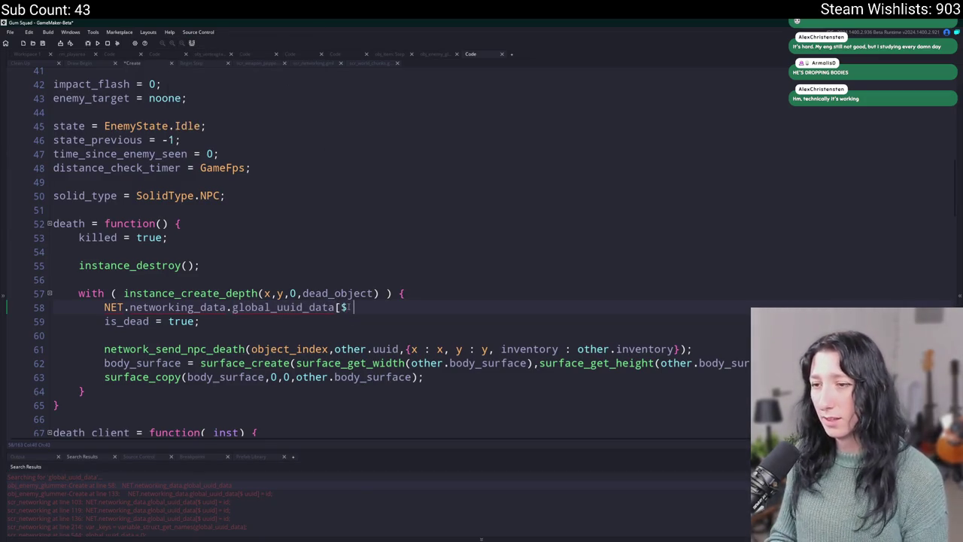
pyautogui.write(' uuid]')
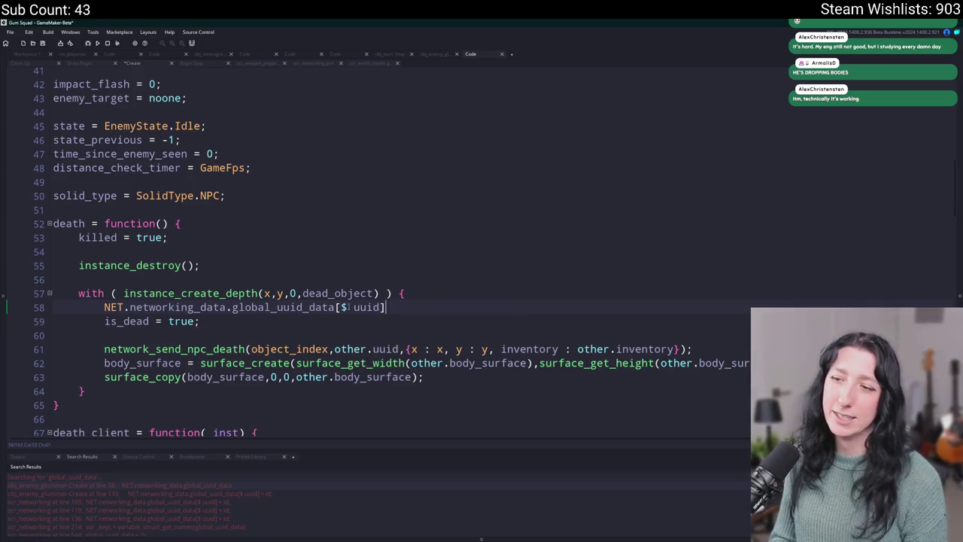
pyautogui.click(110, 307)
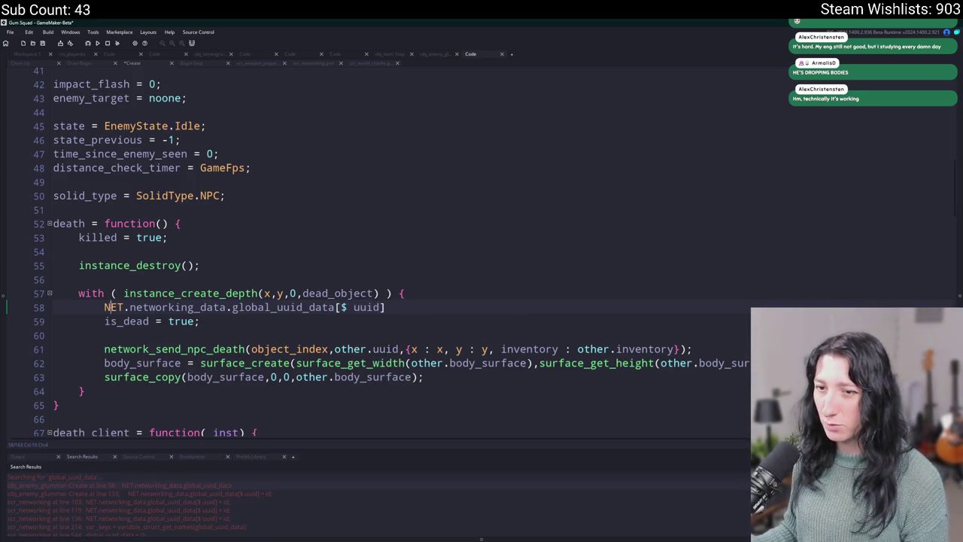
pyautogui.moveTo(106, 307); pyautogui.dragTo(464, 309)
pyautogui.press('BackSpace')
pyautogui.press('BackSpace')
pyautogui.press('BackSpace')
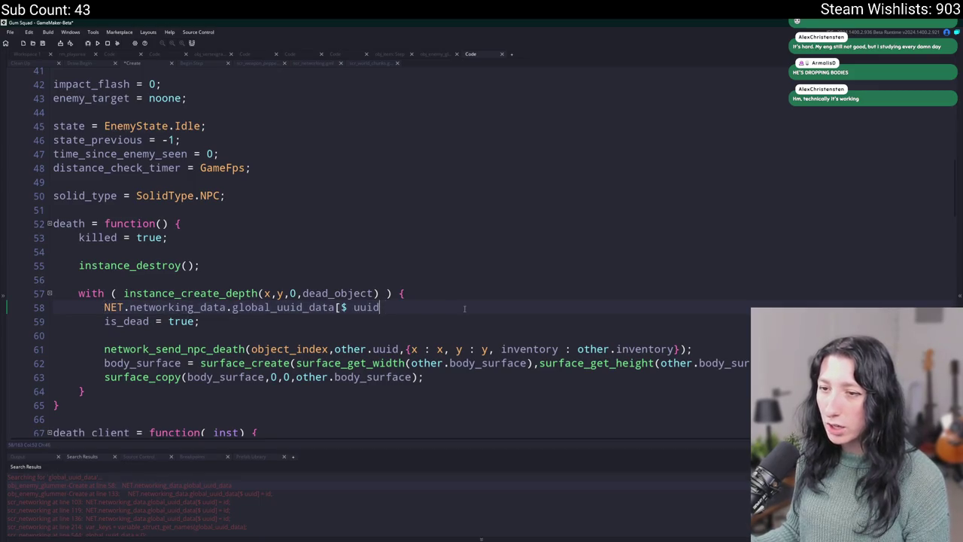
pyautogui.write('global_uuid')
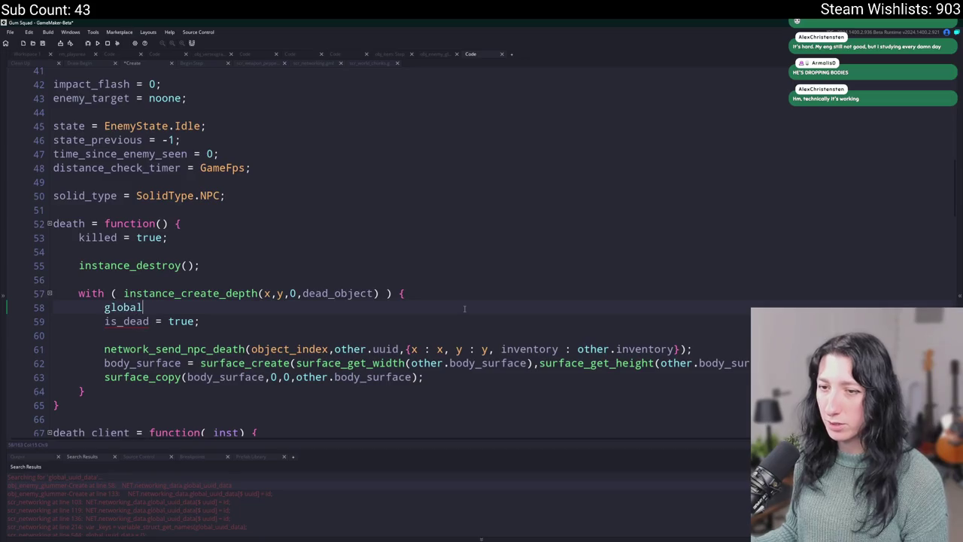
pyautogui.press('BackSpace')
pyautogui.press('BackSpace')
pyautogui.press('BackSpace')
pyautogui.press('BackSpace')
pyautogui.press('BackSpace')
pyautogui.press('BackSpace')
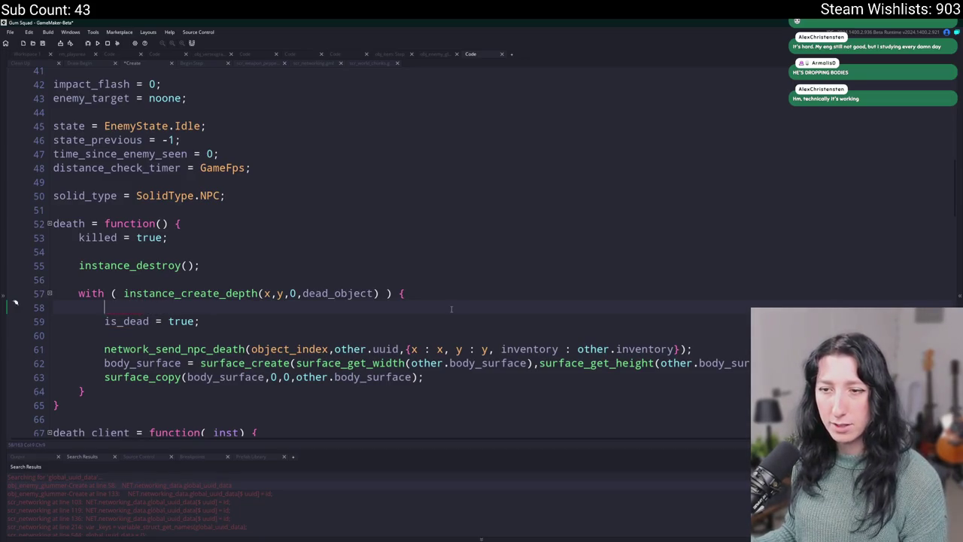
pyautogui.click(312, 279)
pyautogui.press('BackSpace')
pyautogui.press('Return')
pyautogui.hotkey('alt', 'Tab')
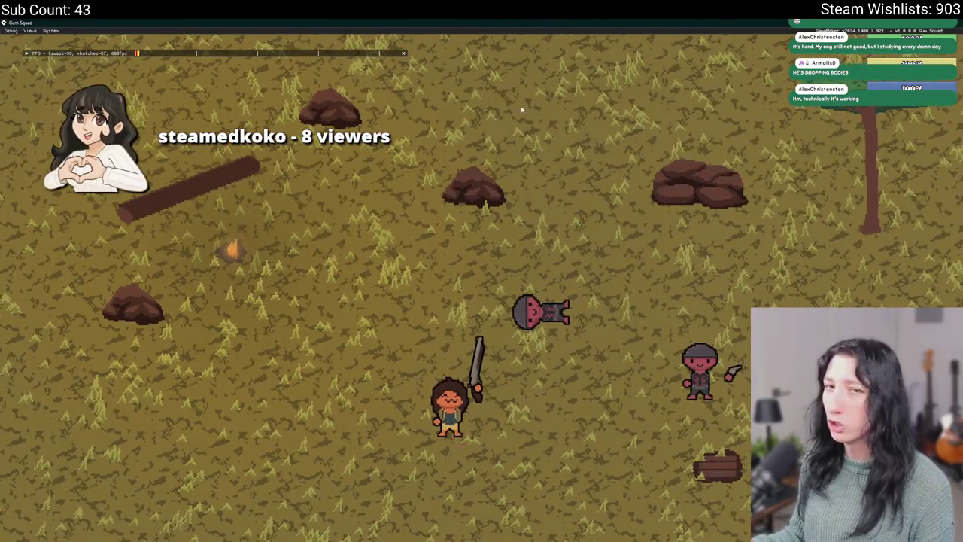
# Step: Back in the editor, search assets for send_npc_death to open its scr_networking script
pyautogui.hotkey('alt', 'Tab')
pyautogui.scroll(1, 445, 216)
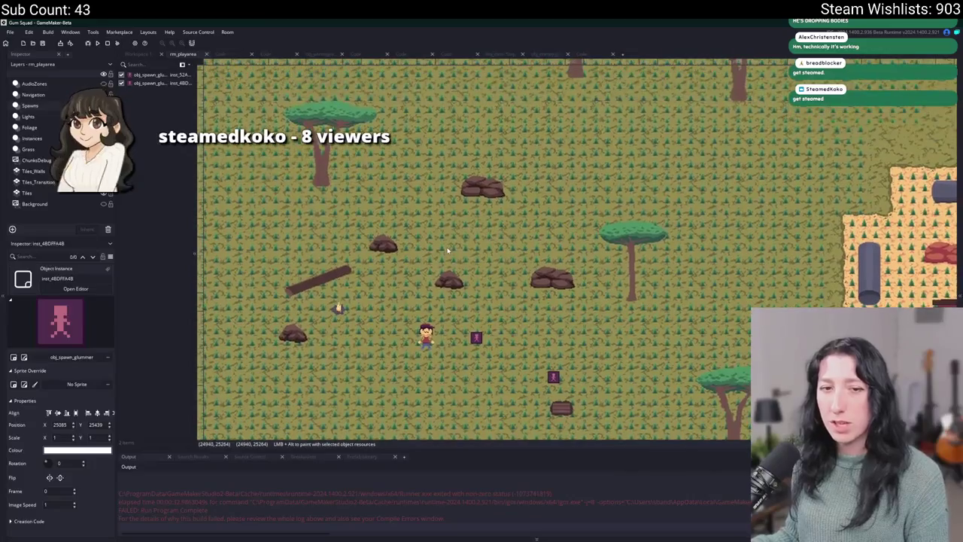
pyautogui.hotkey('ctrl', 't')
pyautogui.write('send_npc_death')
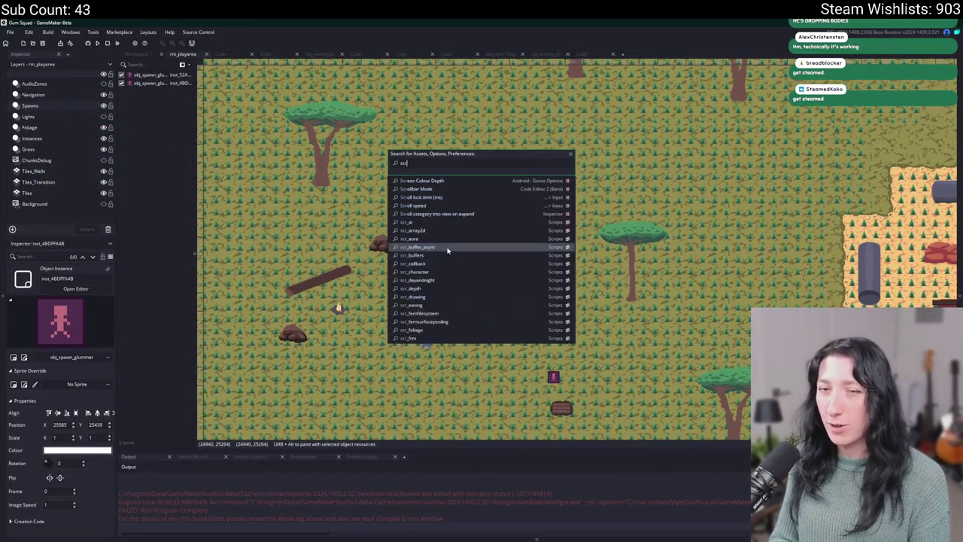
pyautogui.press('Return')
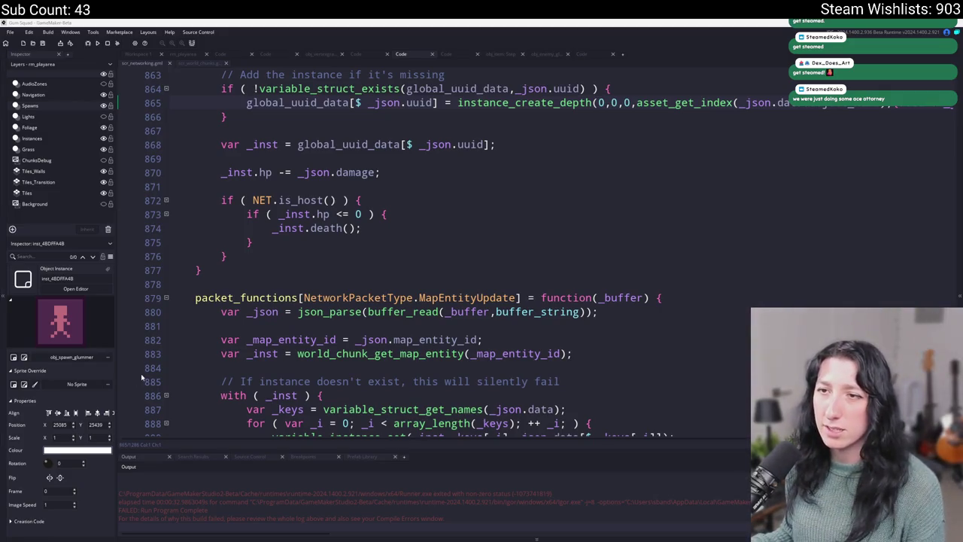
# Step: Inspect the global_uuid_data lookup on line 865, then locate the DamageApply packet handler
pyautogui.scroll(2, 287, 198)
pyautogui.scroll(2, 285, 198)
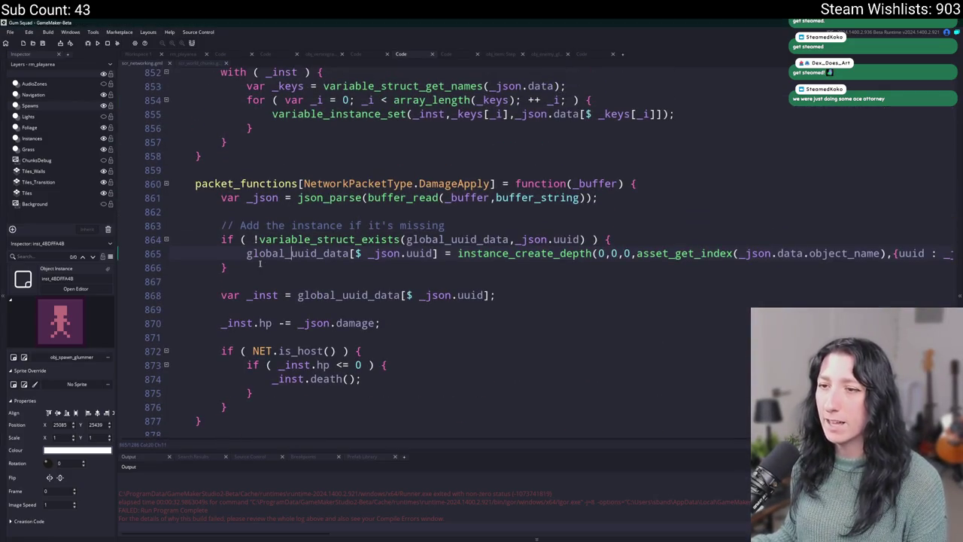
pyautogui.scroll(1, 249, 257)
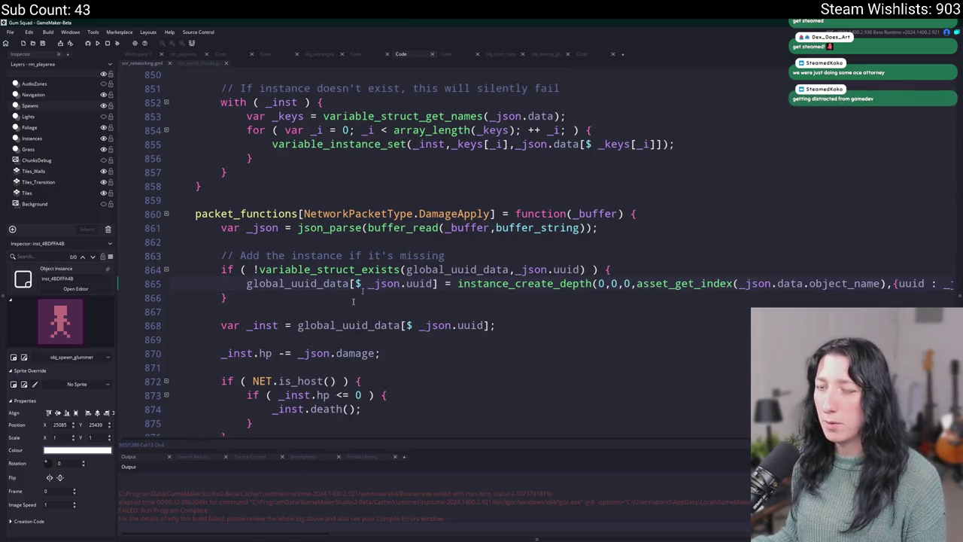
pyautogui.doubleClick(292, 283)
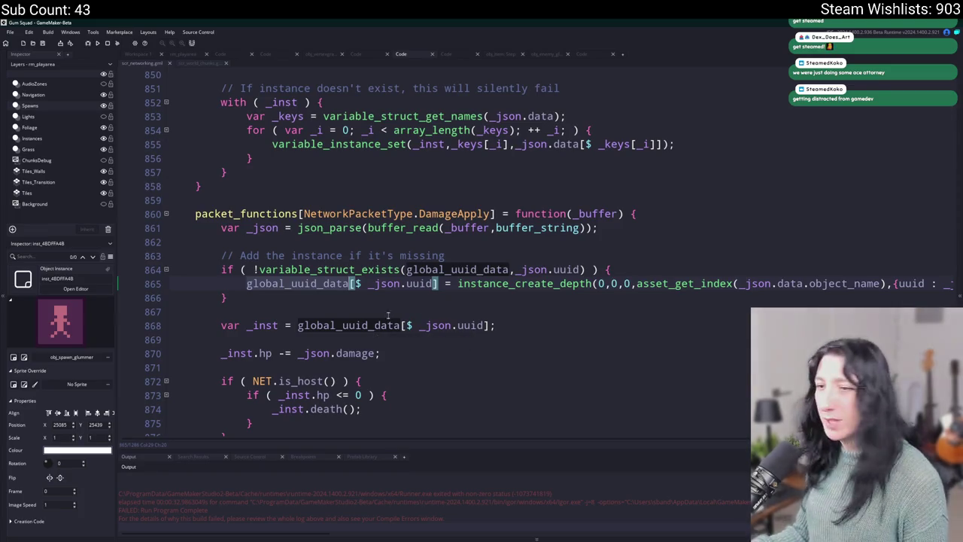
pyautogui.click(409, 283)
pyautogui.click(793, 284)
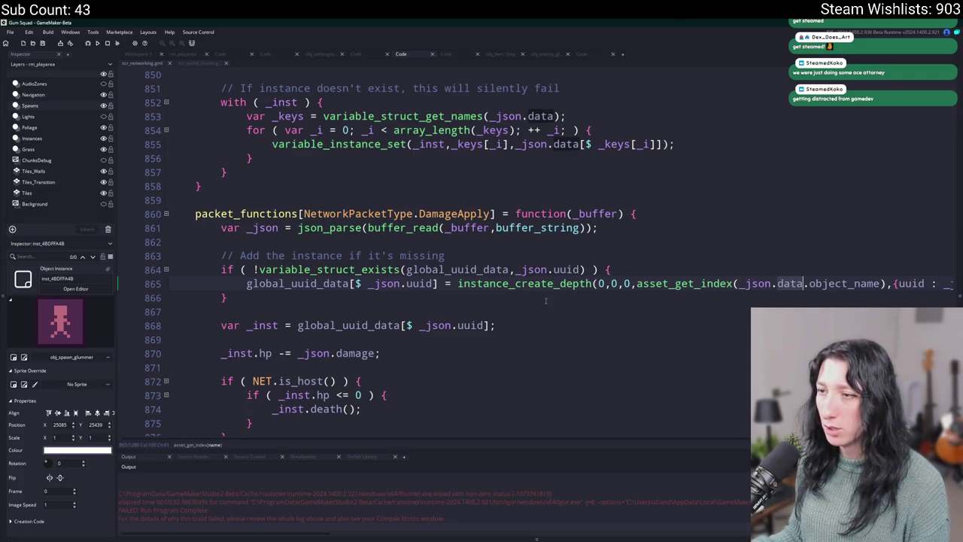
pyautogui.scroll(1, 677, 286)
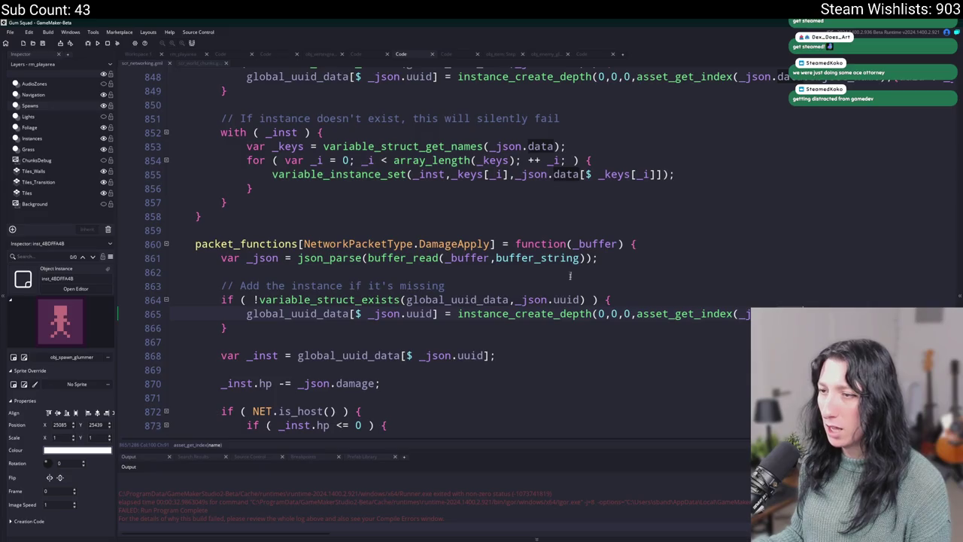
pyautogui.doubleClick(454, 243)
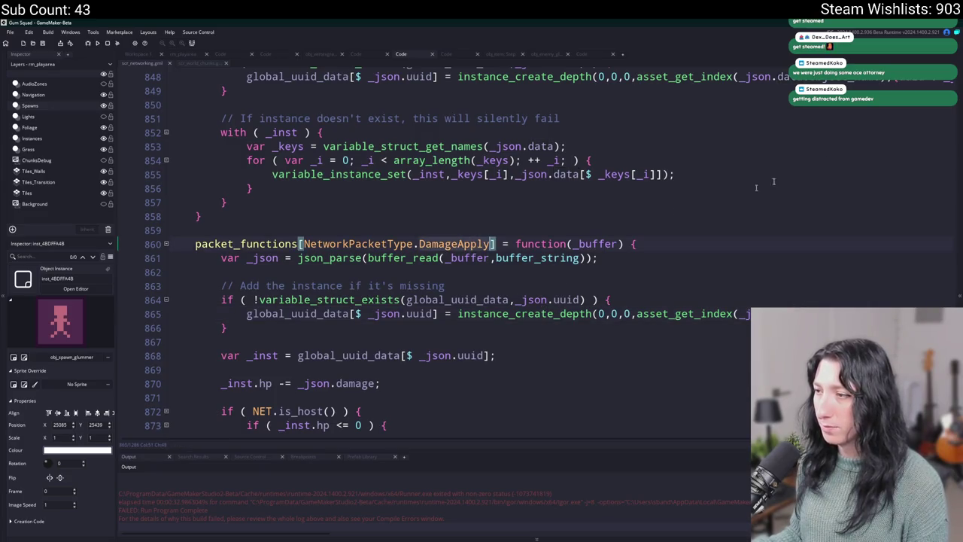
pyautogui.press('F3')
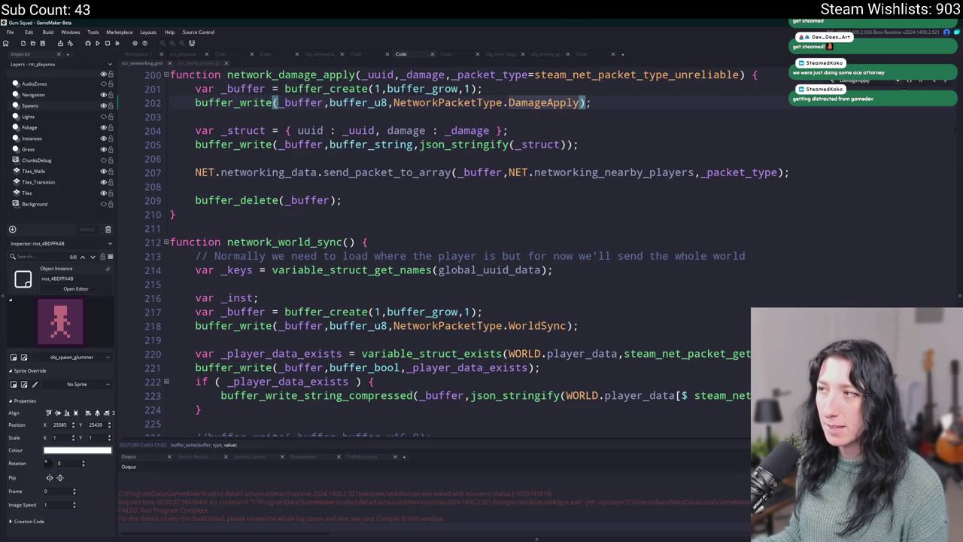
pyautogui.press('F3')
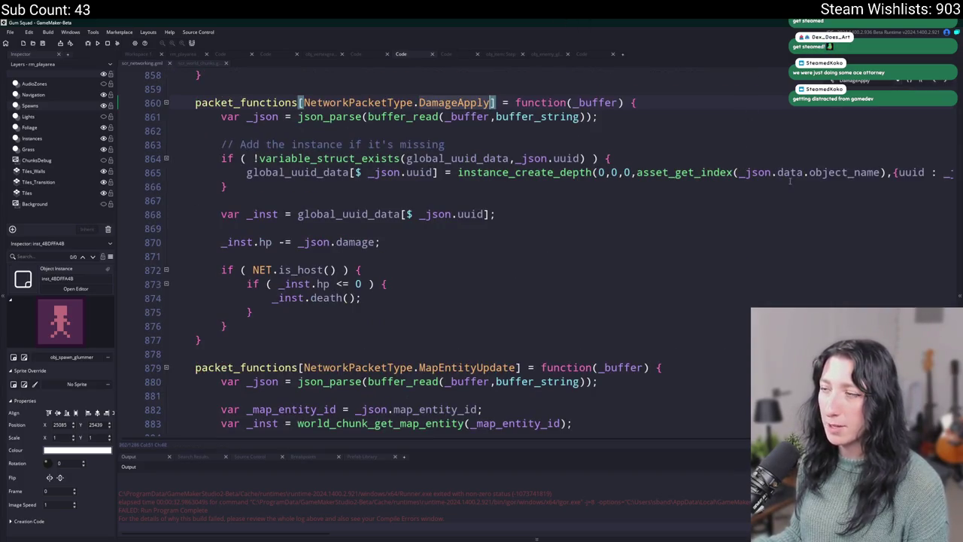
# Step: Delete the comment and the missing-instance creation block from the DamageApply handler
pyautogui.scroll(1, 629, 162)
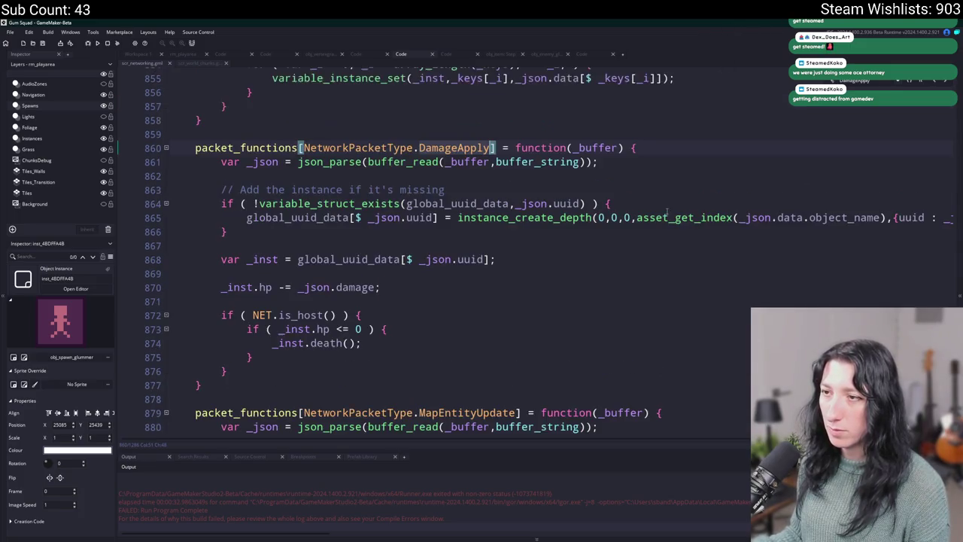
pyautogui.scroll(1, 690, 186)
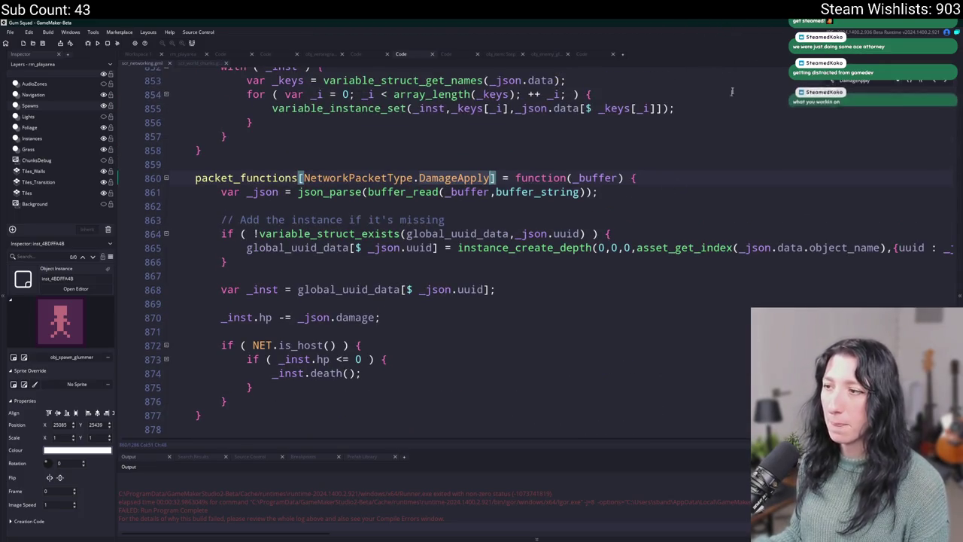
pyautogui.moveTo(303, 264)
pyautogui.mouseDown()
pyautogui.moveTo(226, 222)
pyautogui.moveTo(157, 208)
pyautogui.mouseUp()
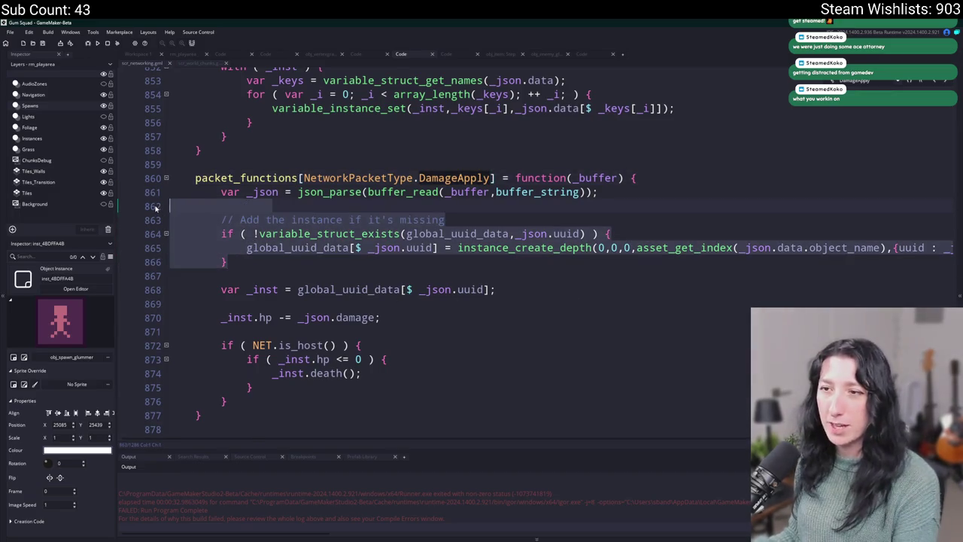
pyautogui.press('BackSpace')
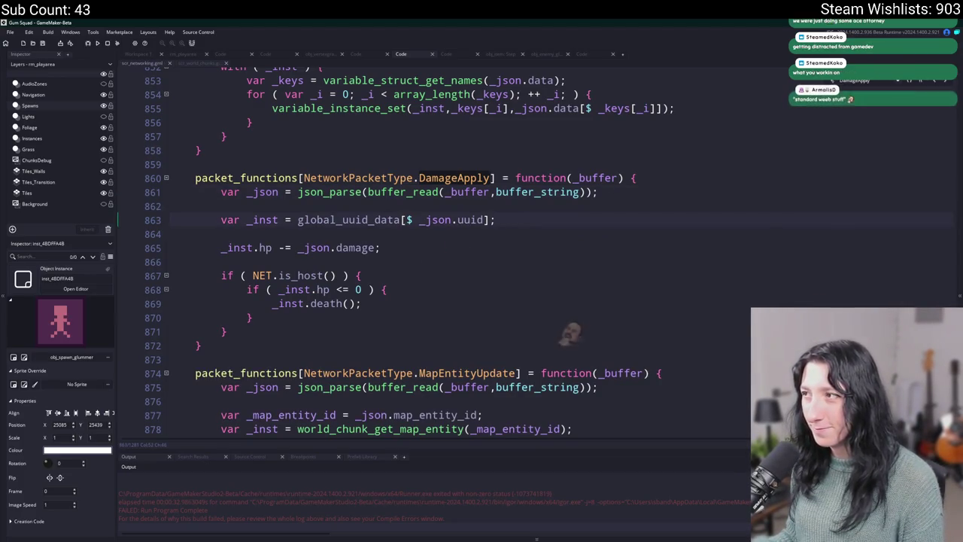
# Step: Commit the scr_networking.gml change to main, push to origin, and rebuild the game with F5
pyautogui.hotkey('alt', 'Tab')
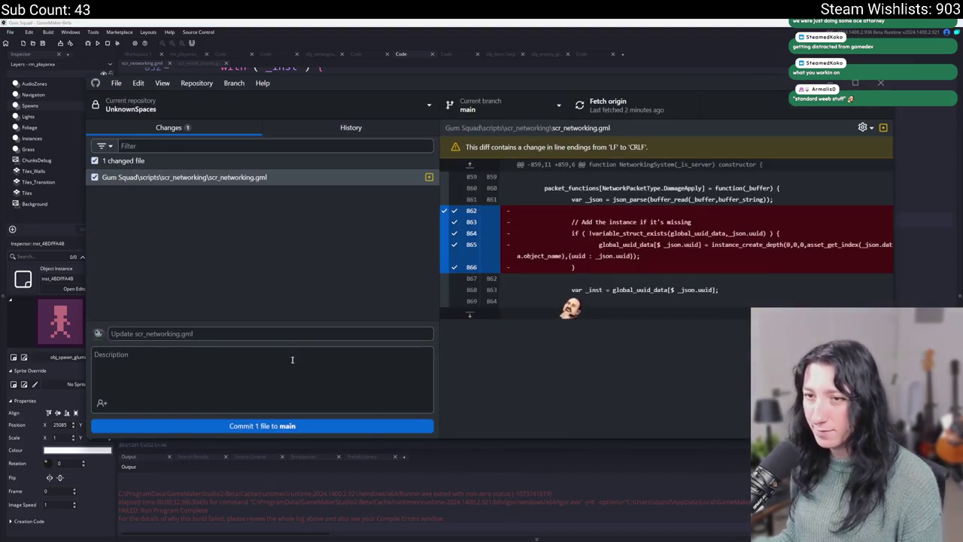
pyautogui.click(261, 425)
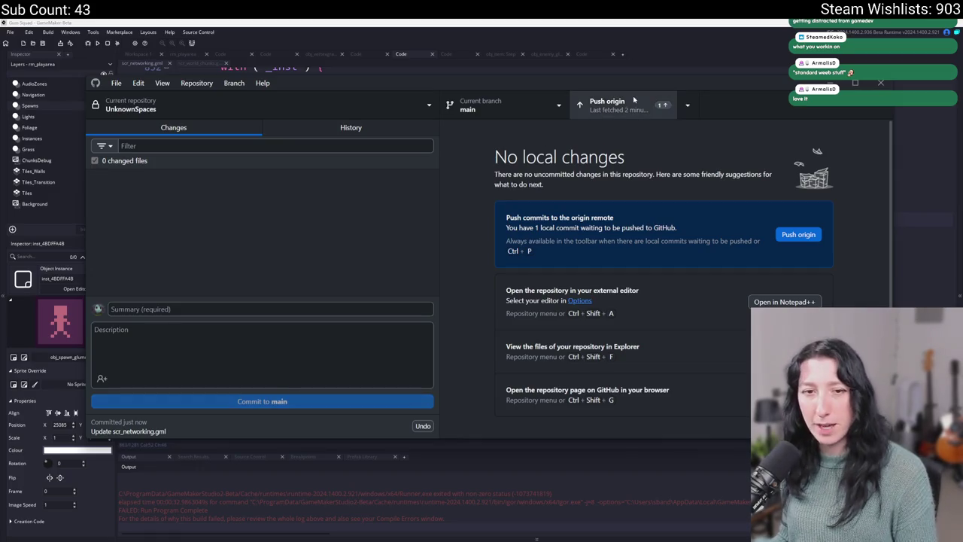
pyautogui.click(594, 105)
pyautogui.click(571, 27)
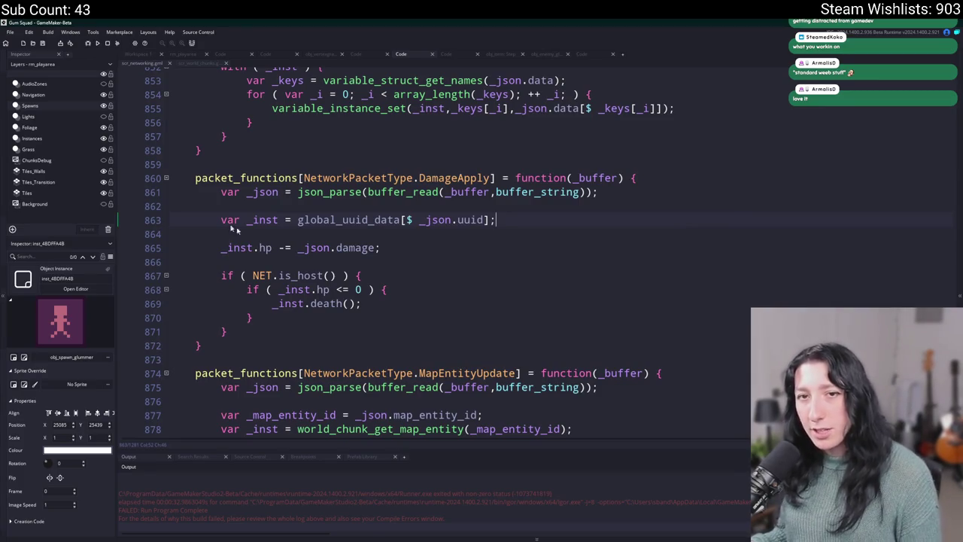
pyautogui.press('F5')
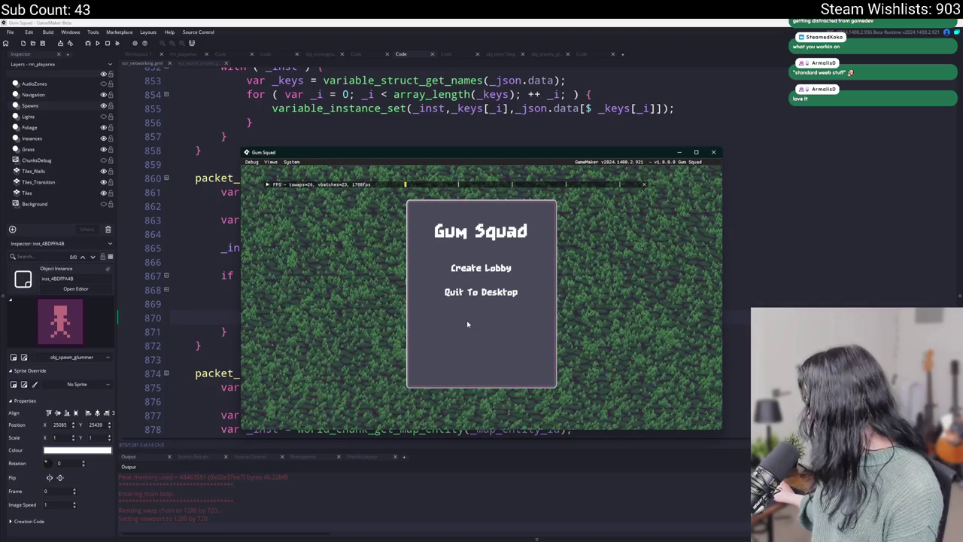
pyautogui.doubleClick(441, 155)
pyautogui.hotkey('shift', 'Tab')
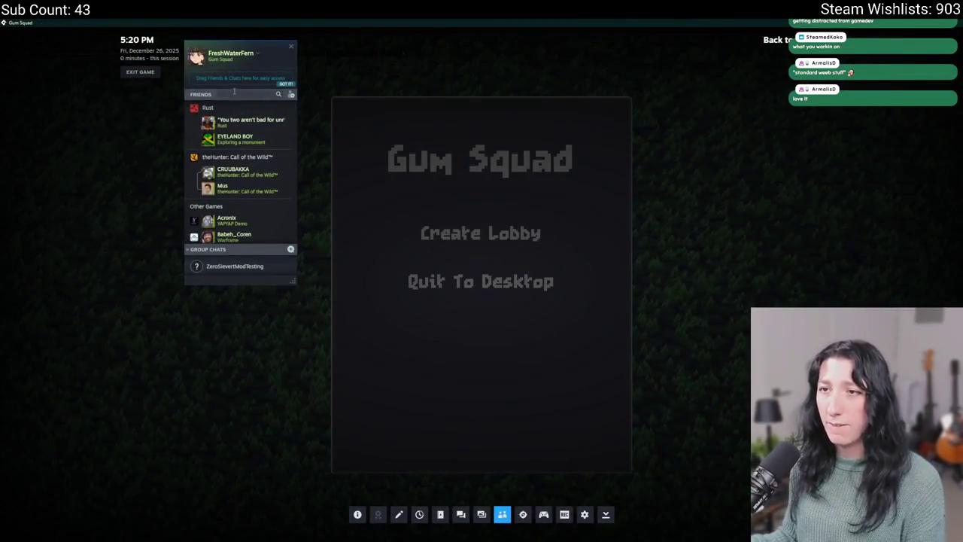
pyautogui.click(278, 94)
pyautogui.write('salt')
pyautogui.rightClick(230, 111)
pyautogui.click(260, 189)
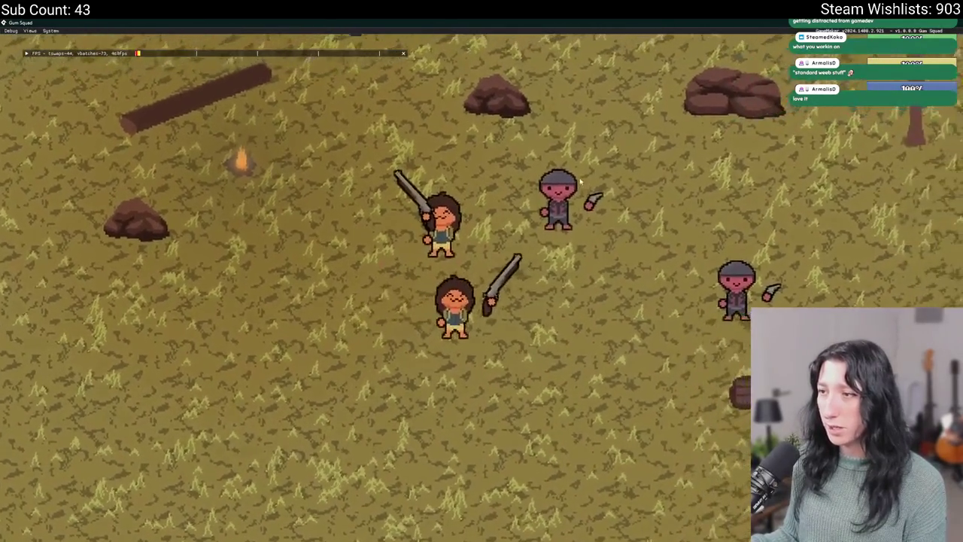
pyautogui.click(581, 182)
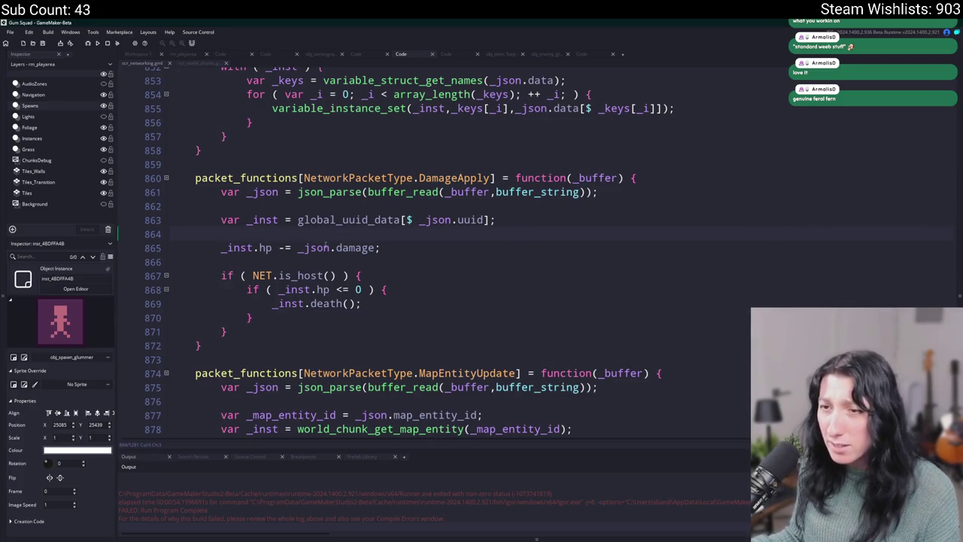
pyautogui.click(265, 249)
pyautogui.scroll(2, 265, 248)
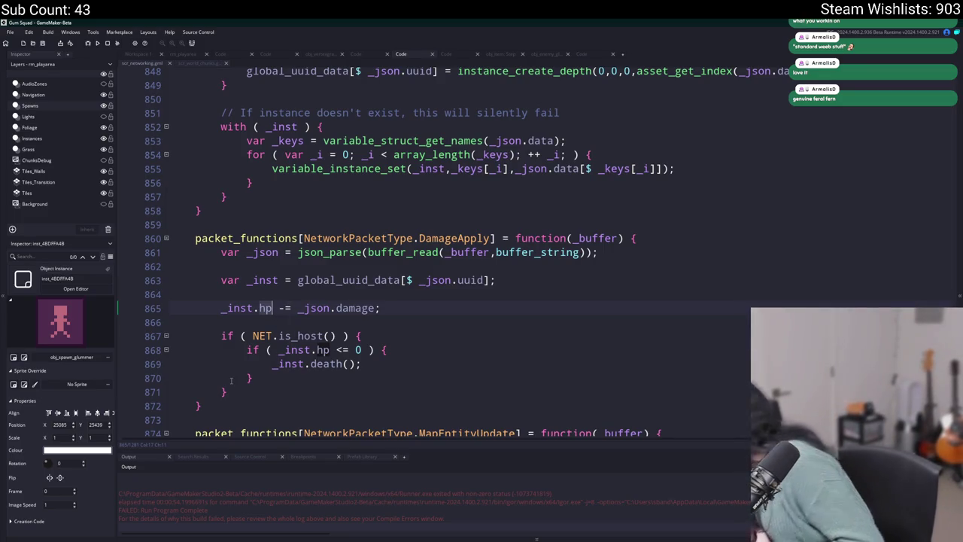
pyautogui.click(352, 279)
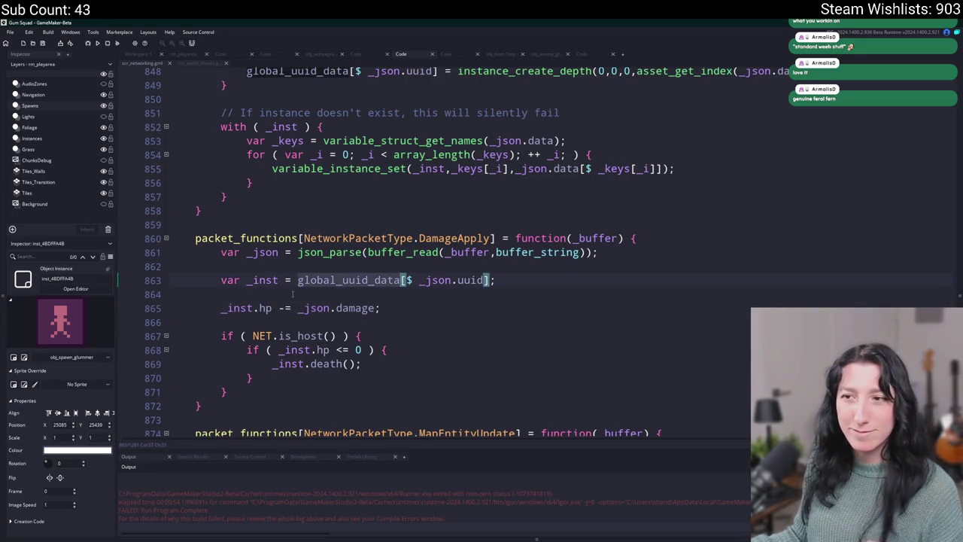
pyautogui.hotkey('ctrl', 'Left')
pyautogui.hotkey('ctrl', 'Left')
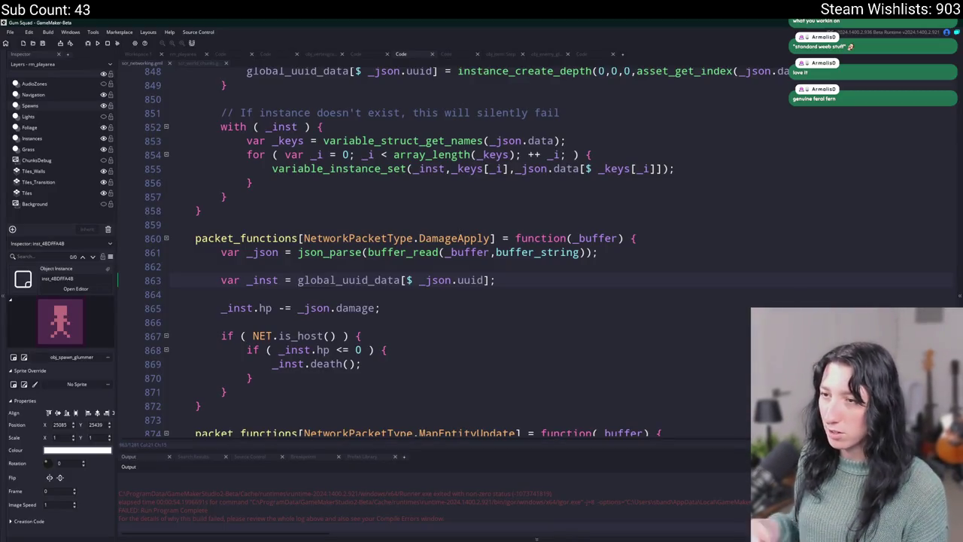
pyautogui.click(493, 238)
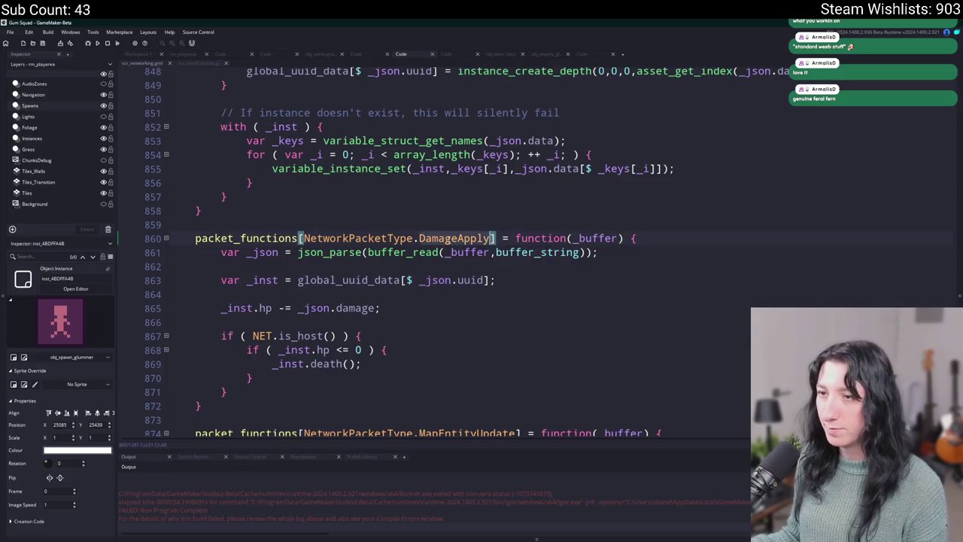
pyautogui.click(525, 282)
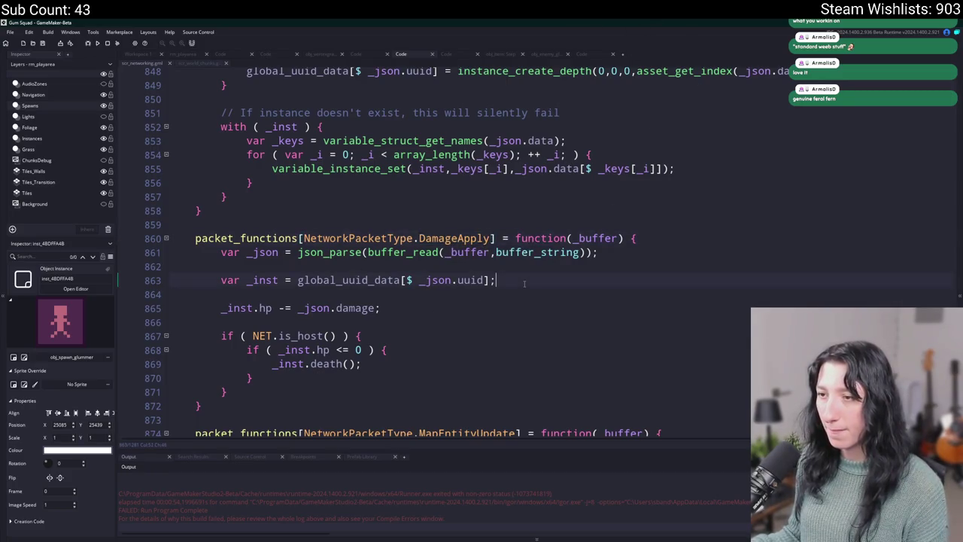
pyautogui.click(472, 238)
pyautogui.click(932, 81)
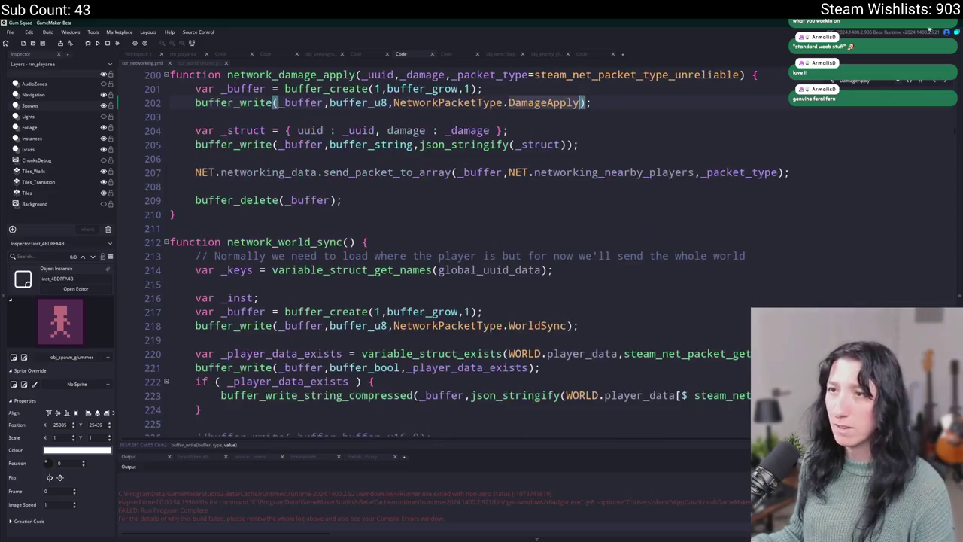
pyautogui.click(393, 135)
pyautogui.click(370, 191)
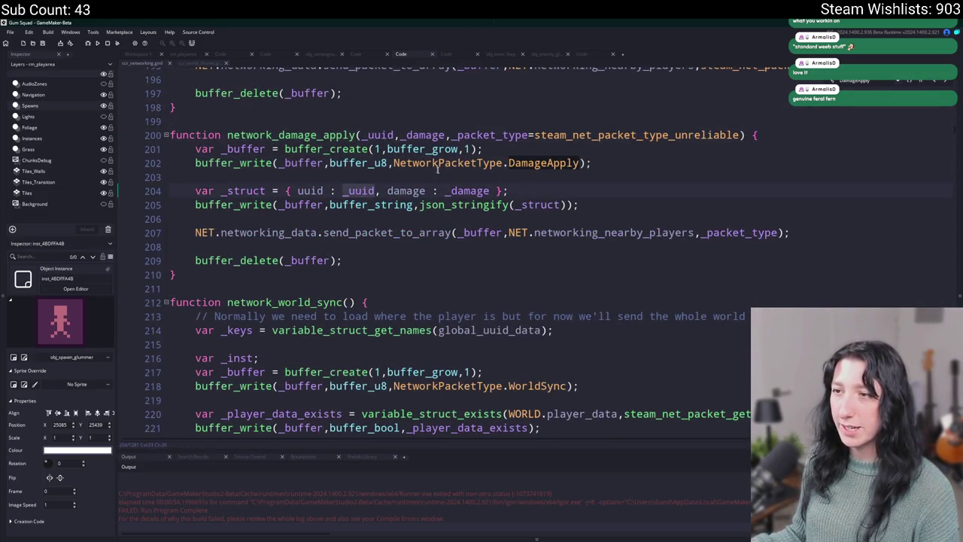
pyautogui.click(451, 190)
pyautogui.click(347, 135)
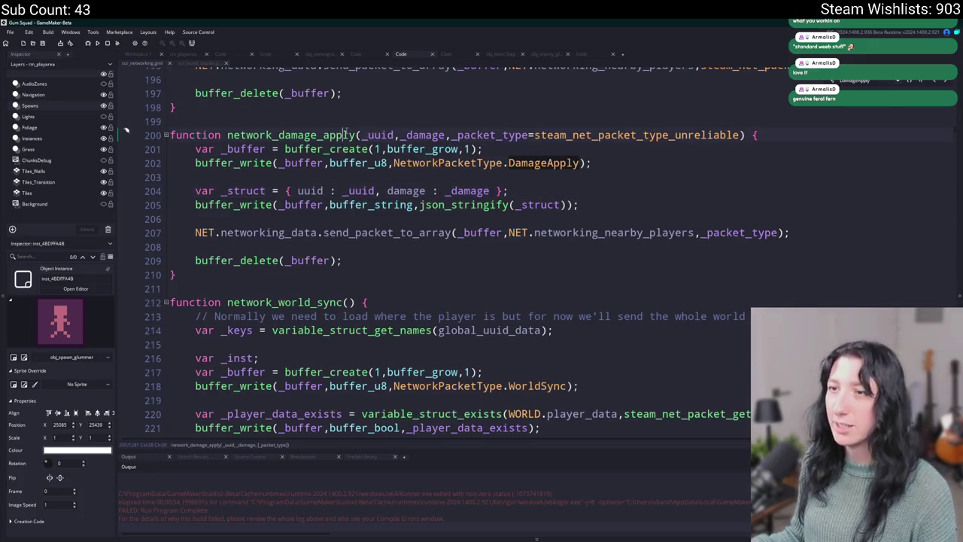
pyautogui.hotkey('ctrl', 'shift', 'f')
pyautogui.press('Return')
pyautogui.doubleClick(303, 485)
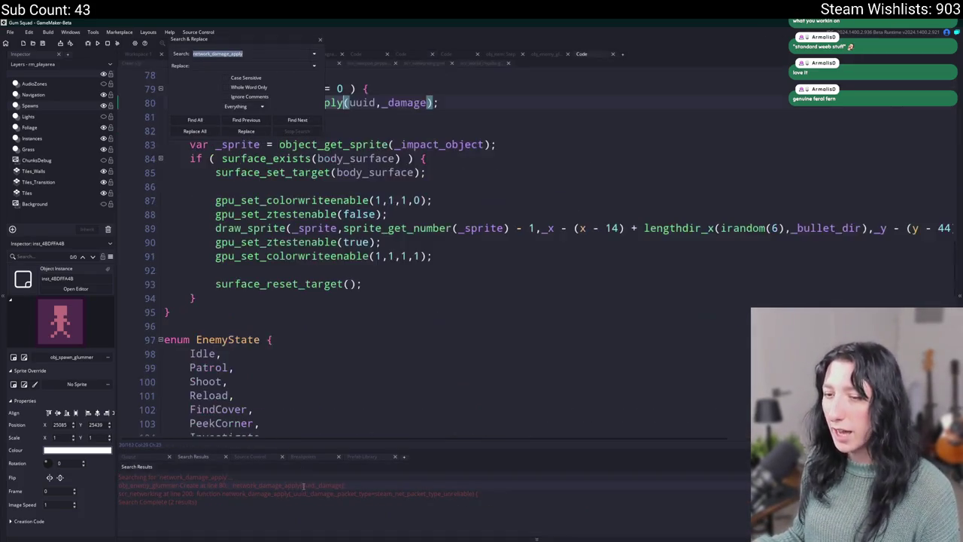
pyautogui.scroll(6, 304, 241)
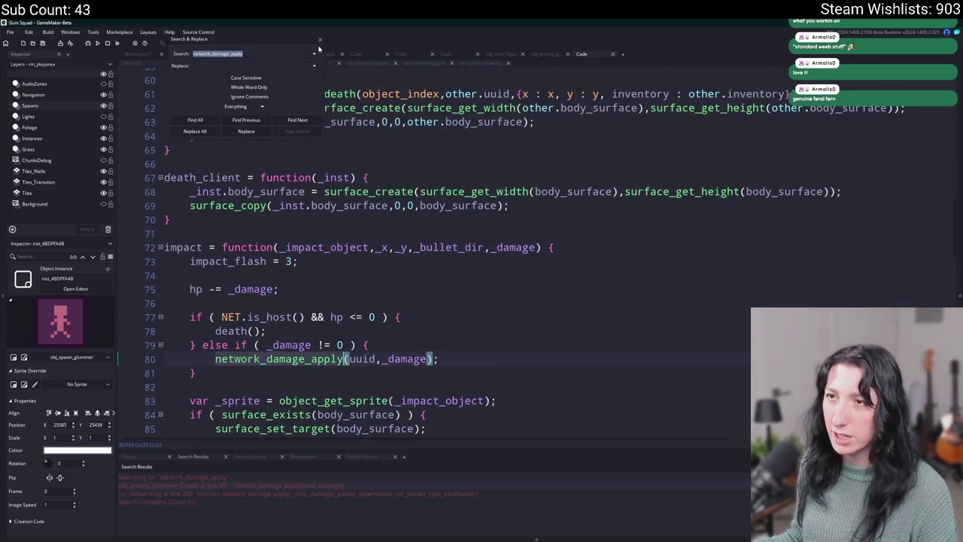
pyautogui.click(321, 41)
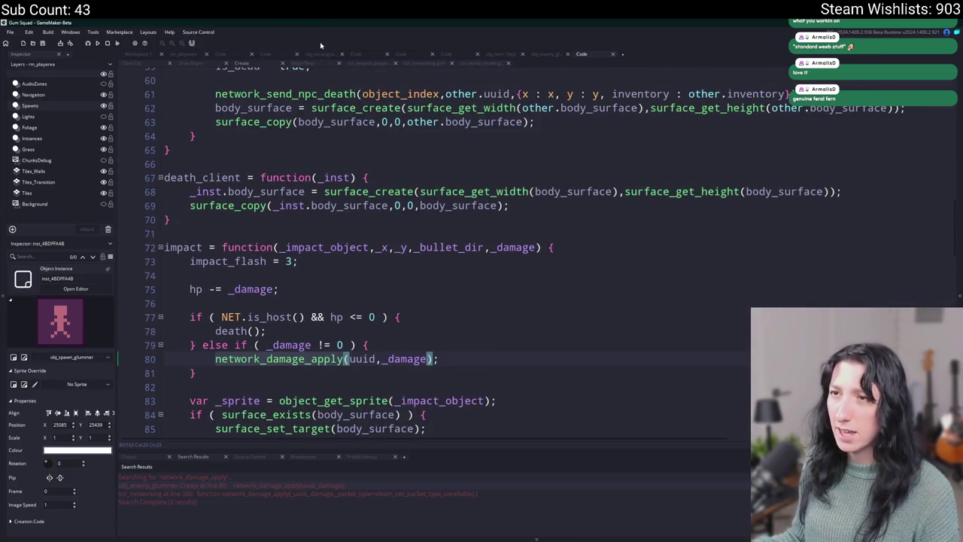
pyautogui.scroll(-2, 308, 306)
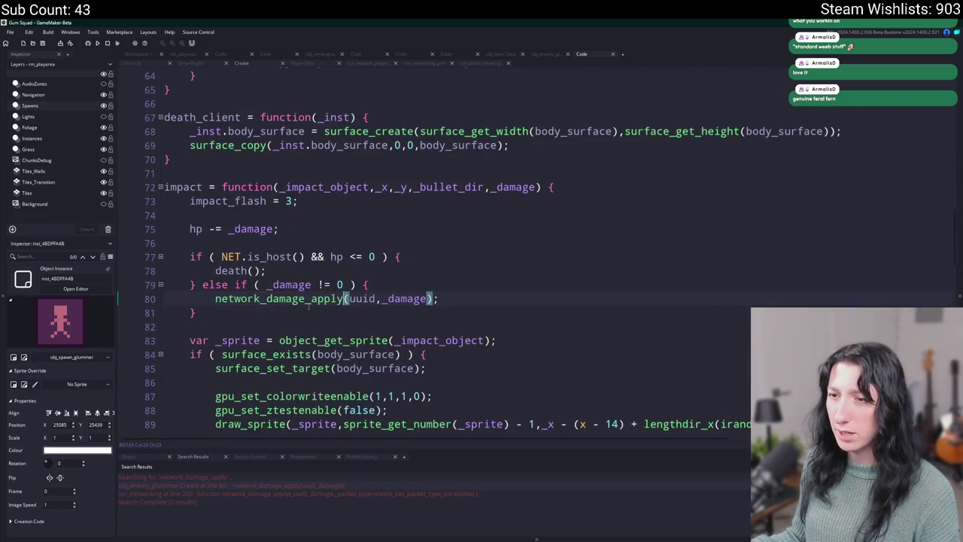
pyautogui.middleClick(308, 304)
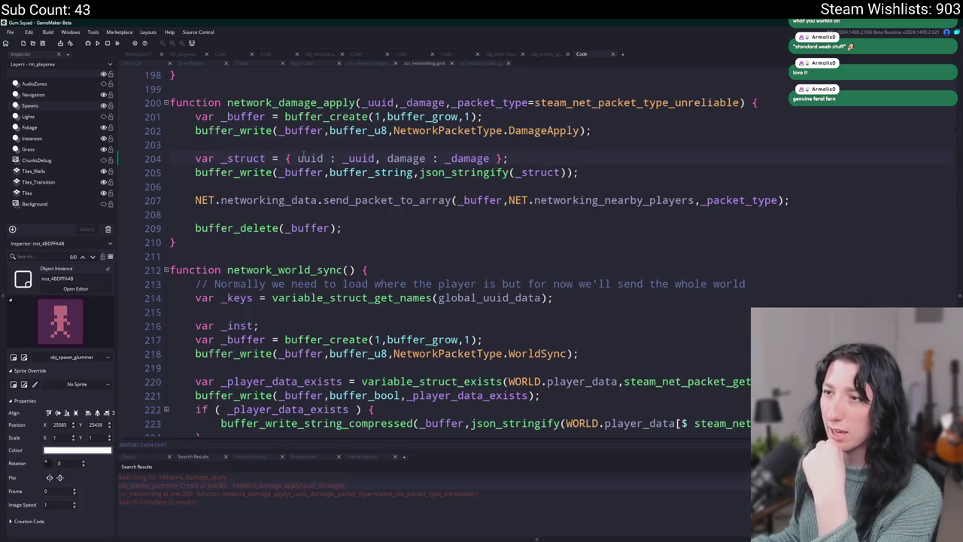
pyautogui.click(580, 130)
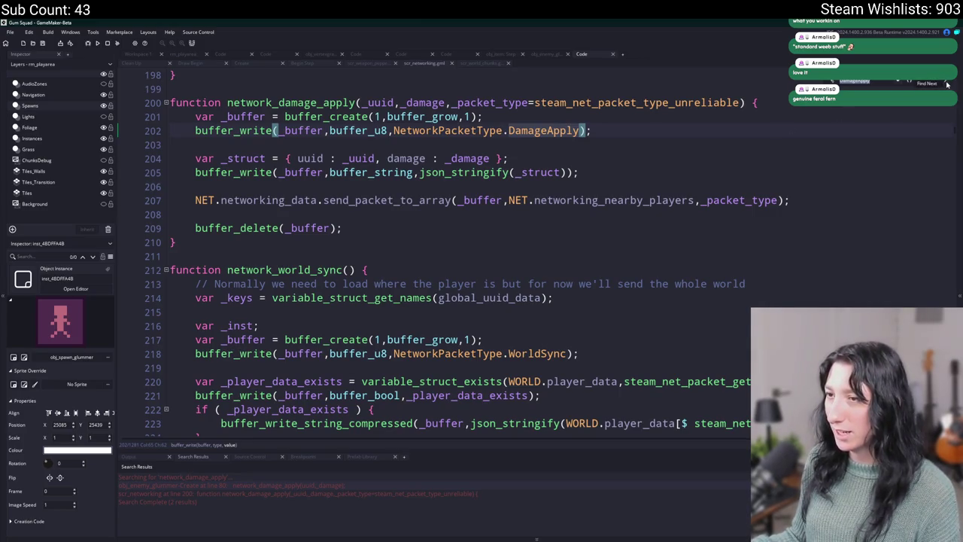
pyautogui.click(947, 84)
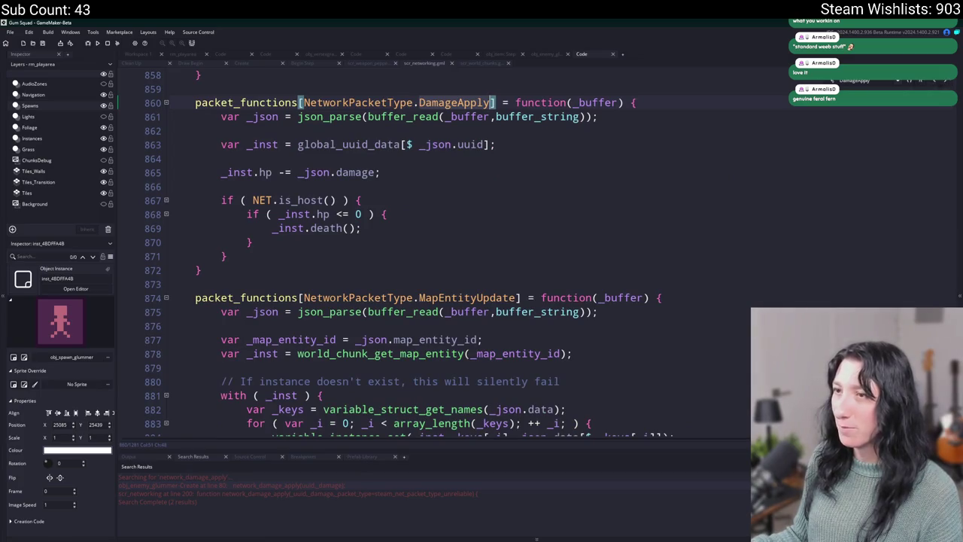
pyautogui.click(507, 131)
pyautogui.scroll(1, 507, 178)
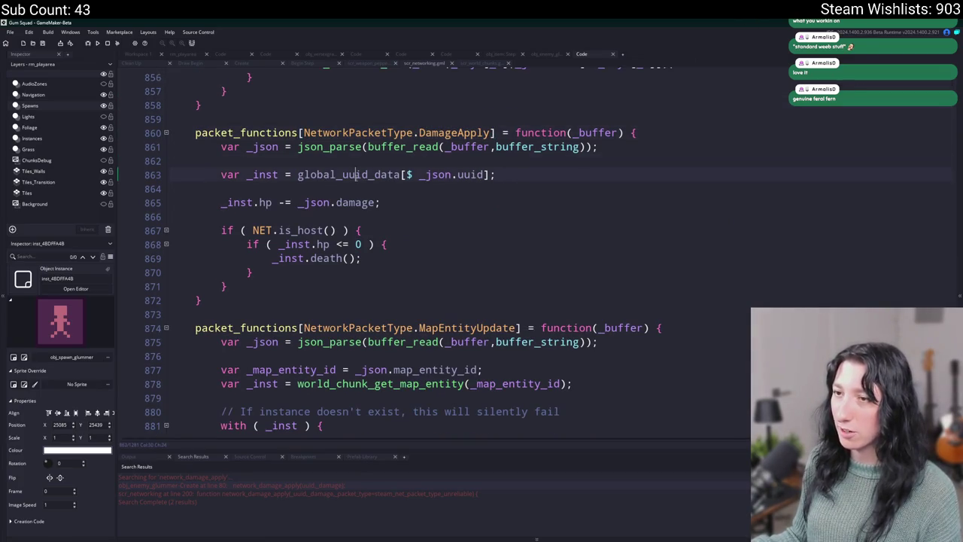
pyautogui.click(420, 175)
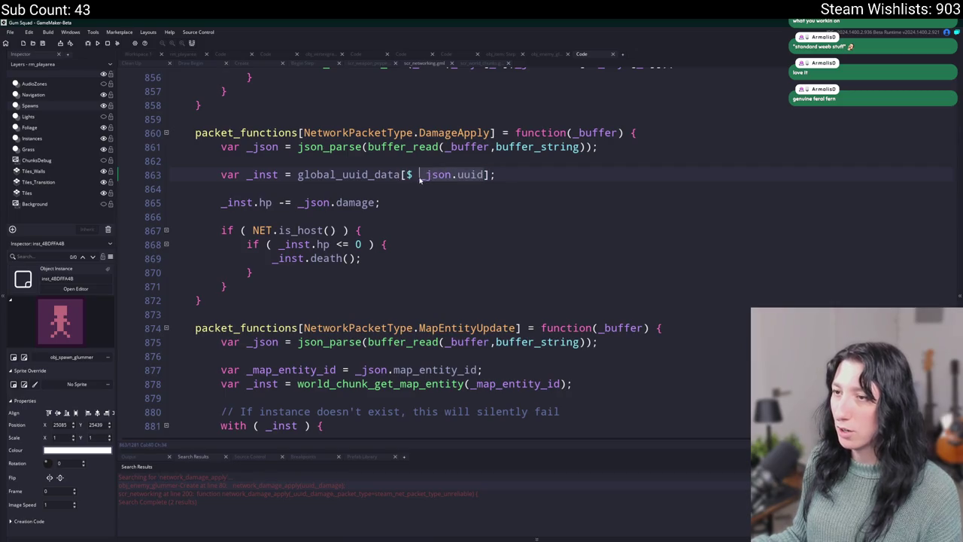
# Step: Add a show_message(_json.uuid); debug line in the DamageApply handler
pyautogui.click(447, 162)
pyautogui.press('Return')
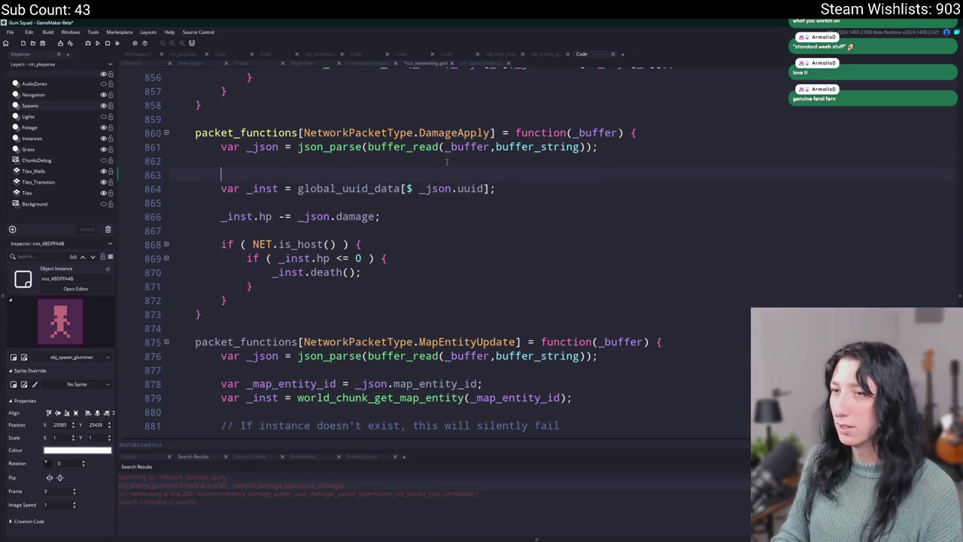
pyautogui.write('show_message(_json.uuid);')
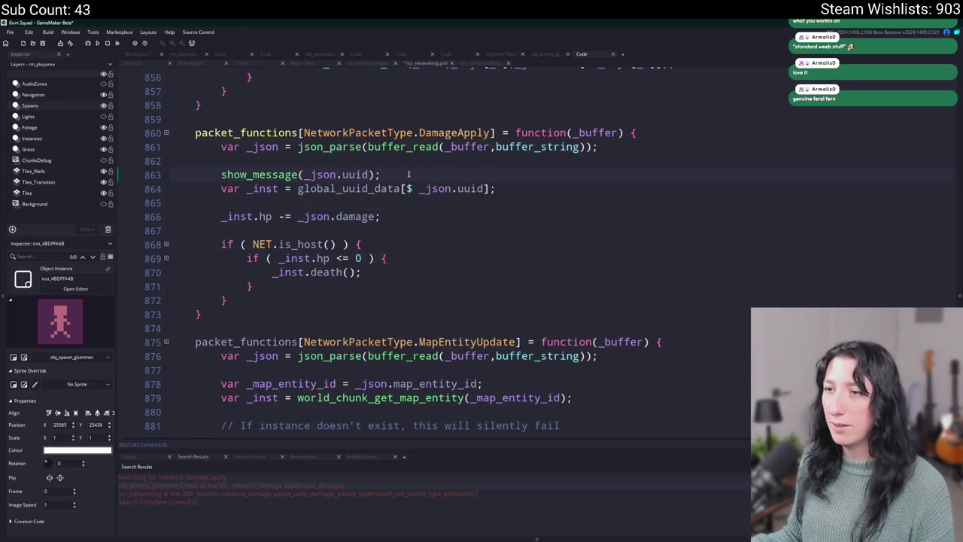
# Step: Move the debug line below var _inst, change it to show_message([_inst,_json.uuid]), and run
pyautogui.click(226, 174)
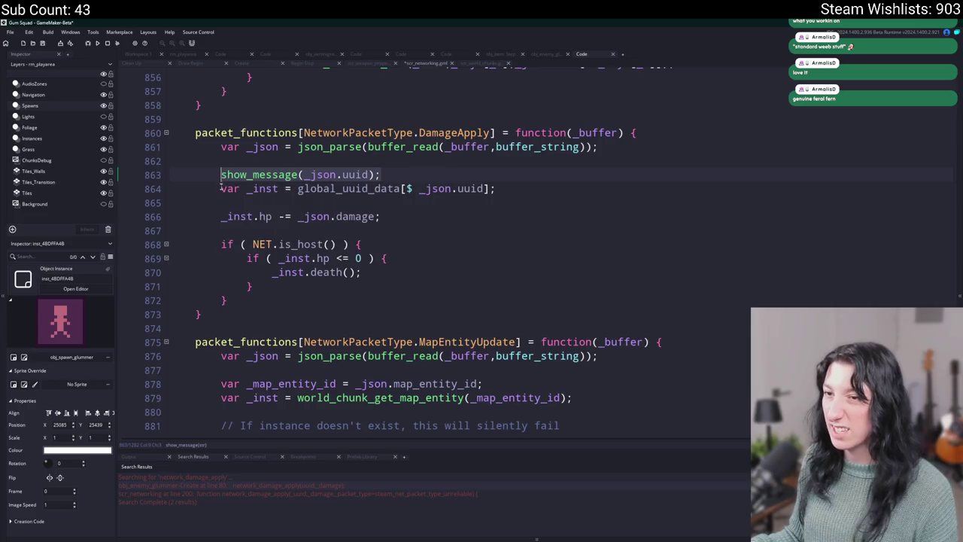
pyautogui.keyDown('shift'); pyautogui.click(220, 188); pyautogui.keyUp('shift')
pyautogui.press('BackSpace')
pyautogui.press('Return')
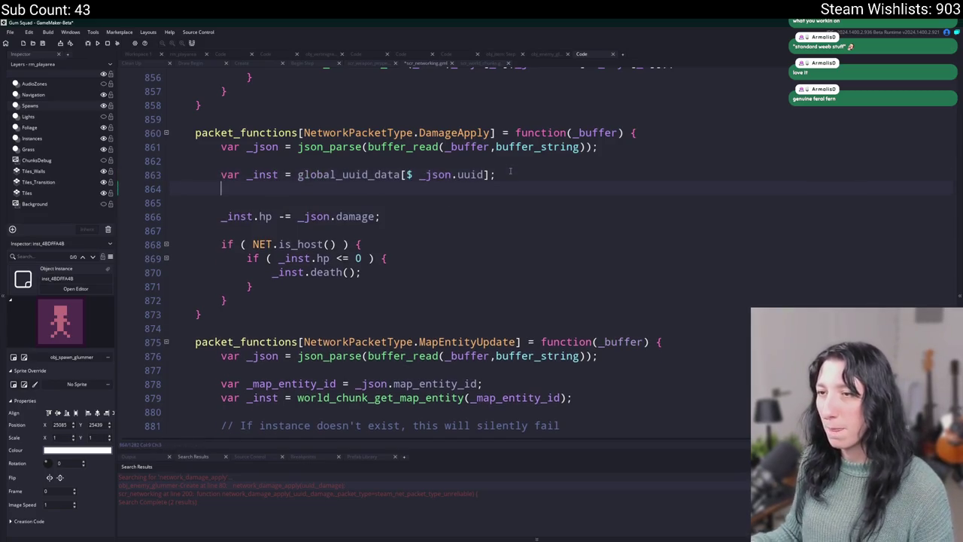
pyautogui.write('show_message(_json.uuid);')
pyautogui.click(304, 188)
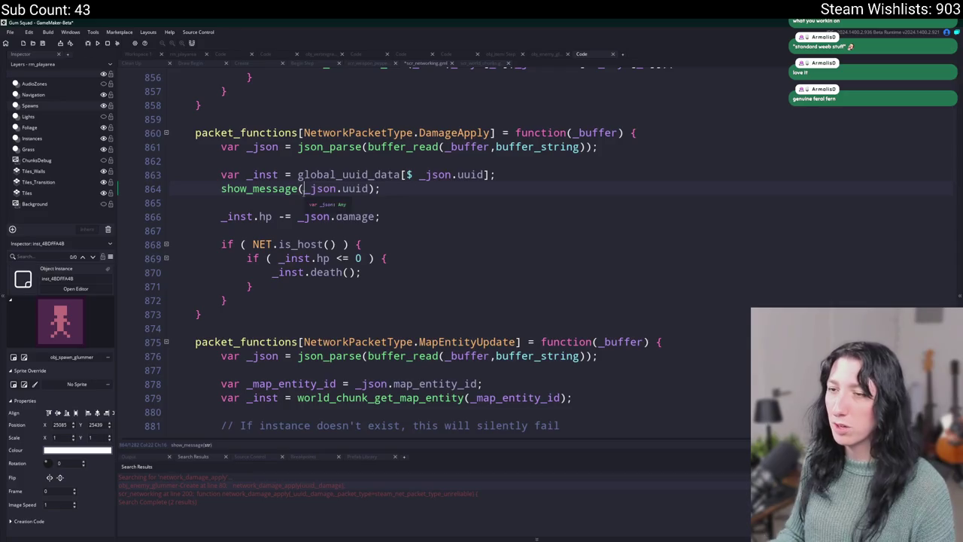
pyautogui.write('[_inst,')
pyautogui.click(414, 188)
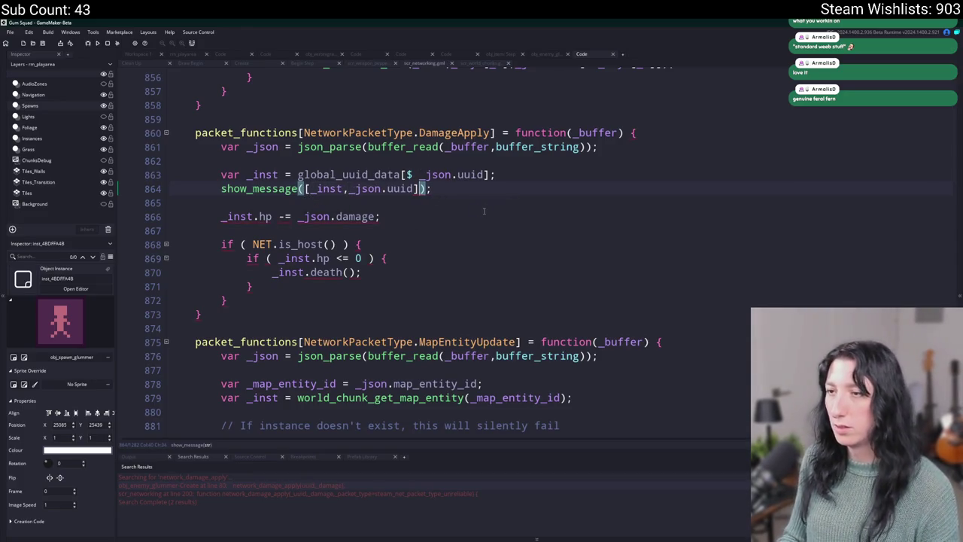
pyautogui.press('F5')
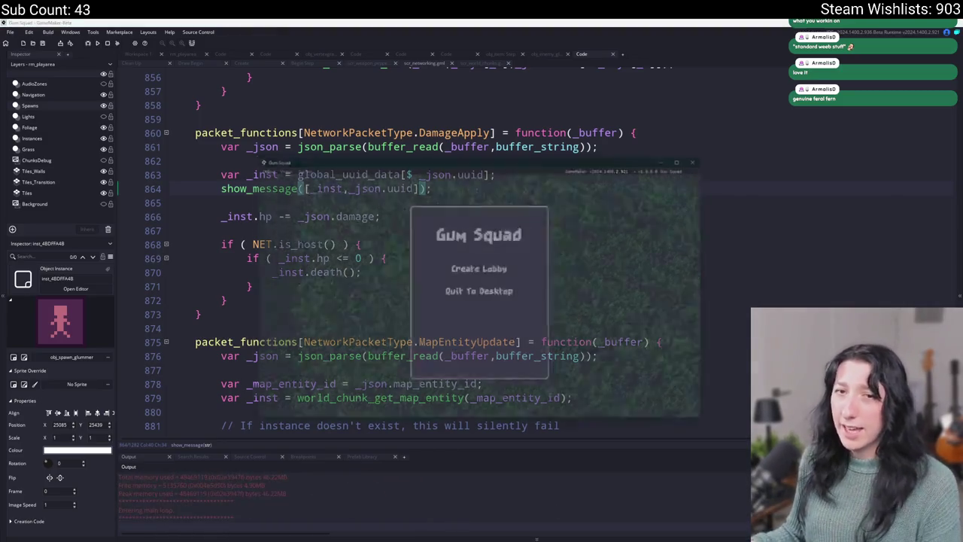
# Step: Create a lobby, play in a maximized window, then open File Explorer's address bar
pyautogui.click(467, 268)
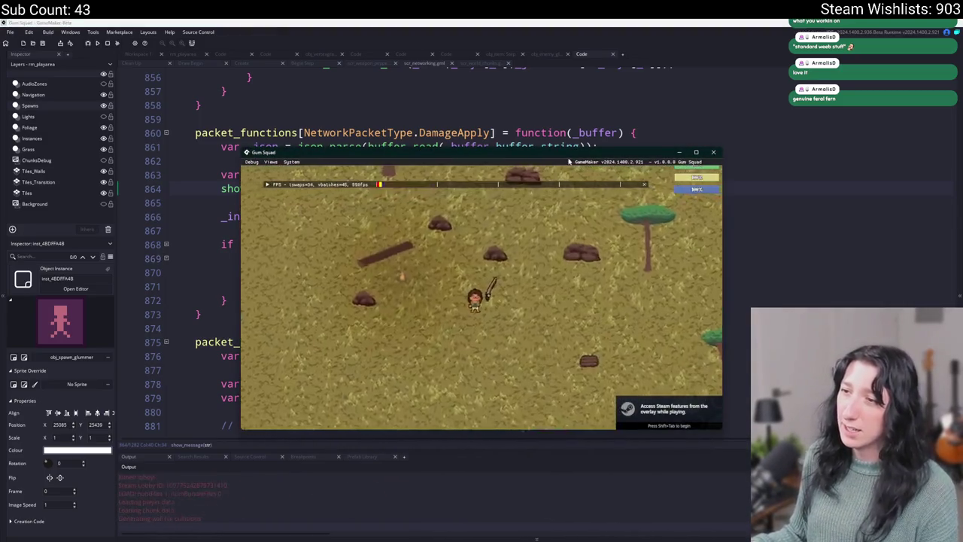
pyautogui.click(696, 152)
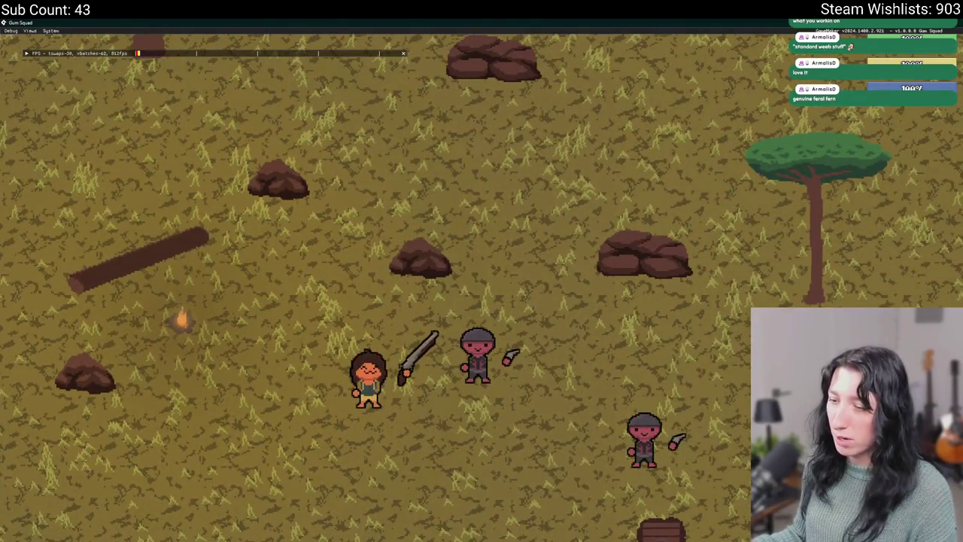
pyautogui.press('super+e')
pyautogui.click(486, 86)
# Step: Delete world.sav from %localappdata%\Gum_Squad\save and rebuild the game with F5
pyautogui.write('%l')
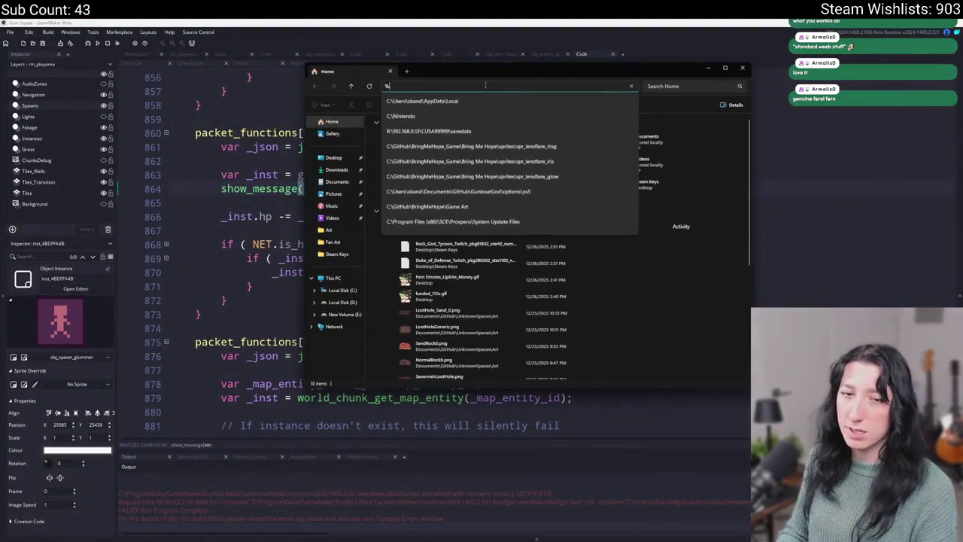
pyautogui.write('pdata%')
pyautogui.press('Return')
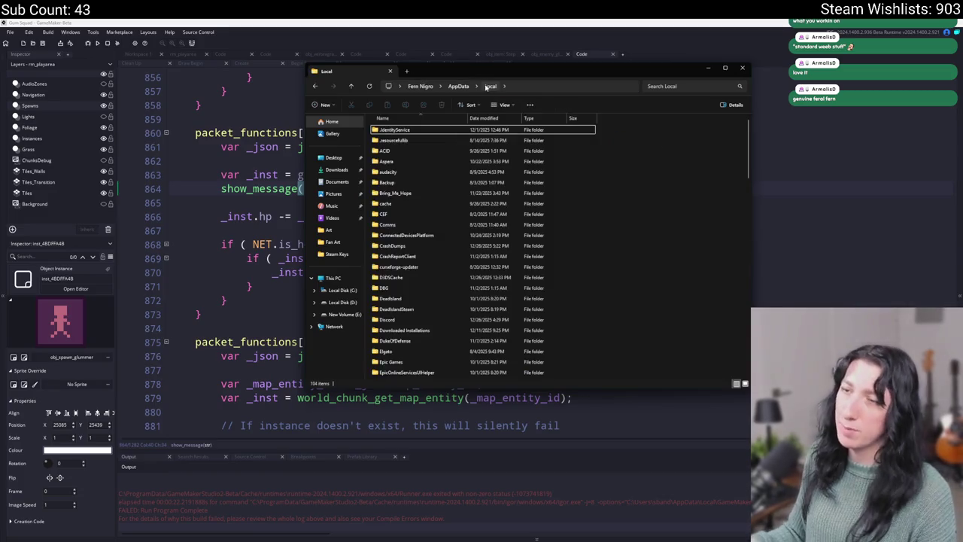
pyautogui.press('g')
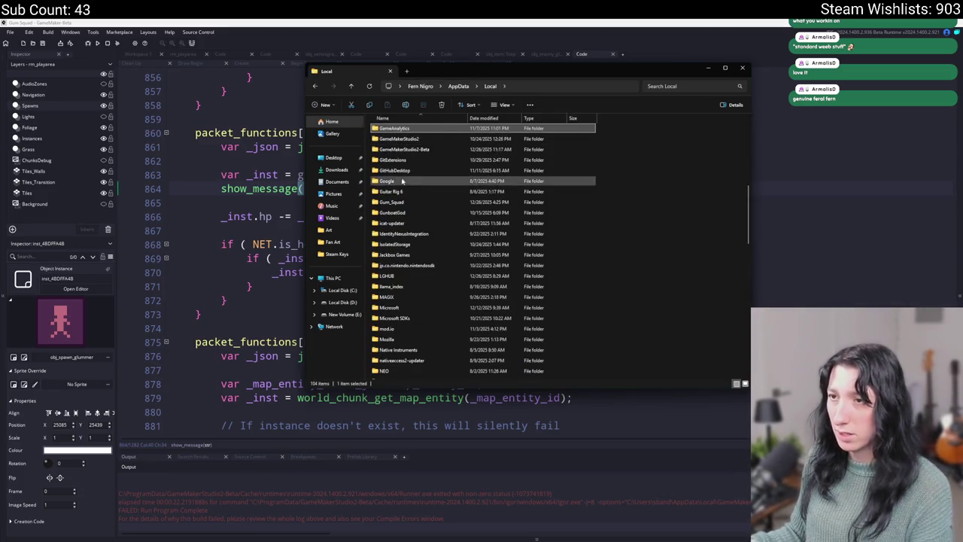
pyautogui.doubleClick(398, 203)
pyautogui.doubleClick(414, 130)
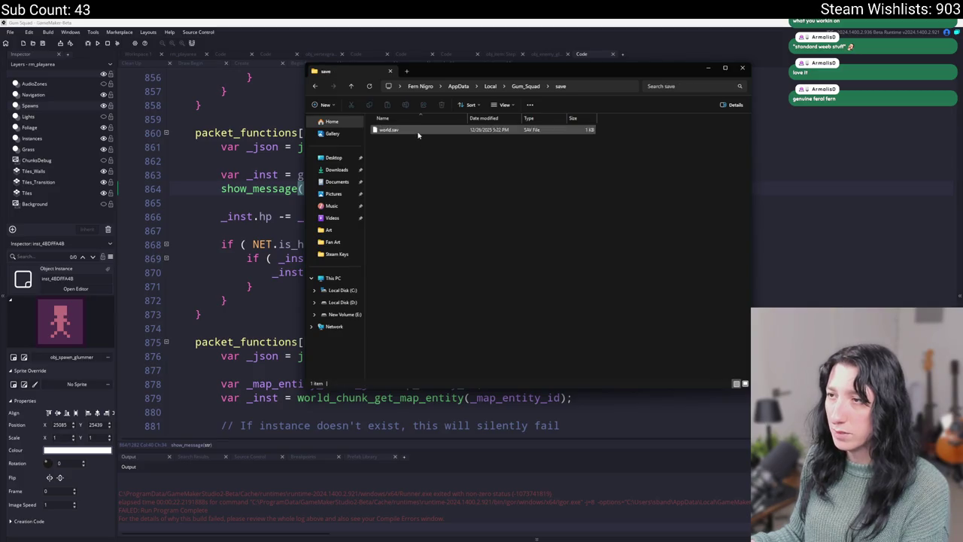
pyautogui.press('Delete')
pyautogui.click(248, 159)
pyautogui.press('F5')
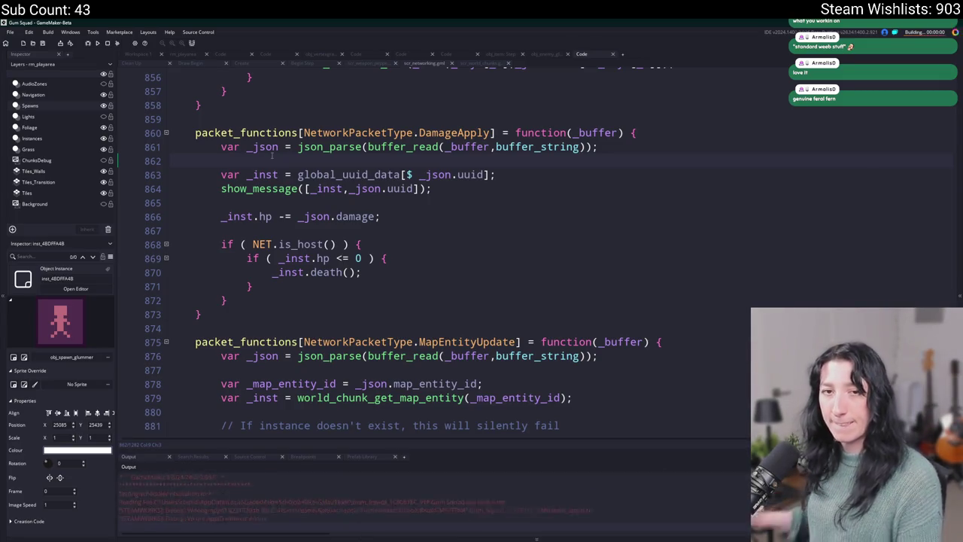
# Step: Create a new lobby and play full-screen, then return to the save folder and select world.sav
pyautogui.click(481, 268)
pyautogui.moveTo(456, 152); pyautogui.dragTo(457, 21)
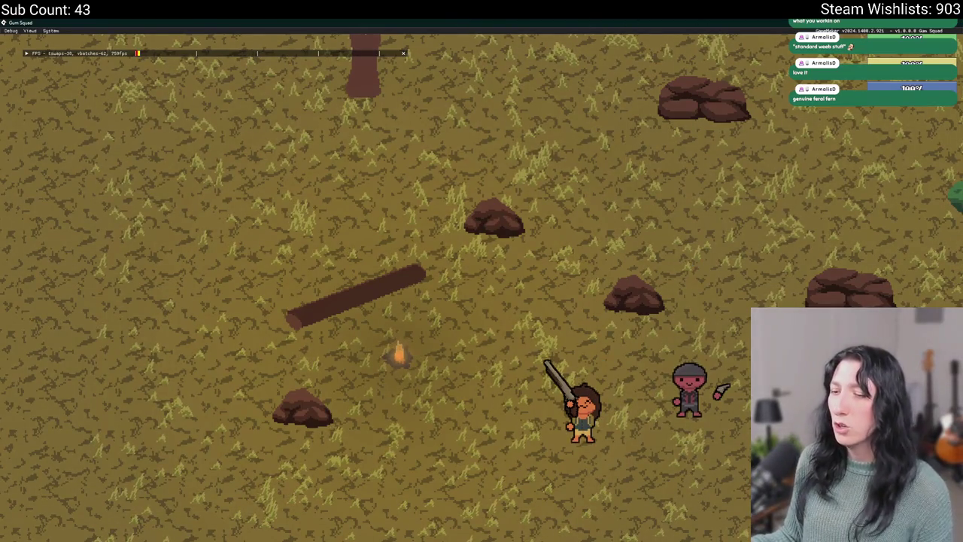
pyautogui.hotkey('alt', 'Tab')
pyautogui.click(465, 130)
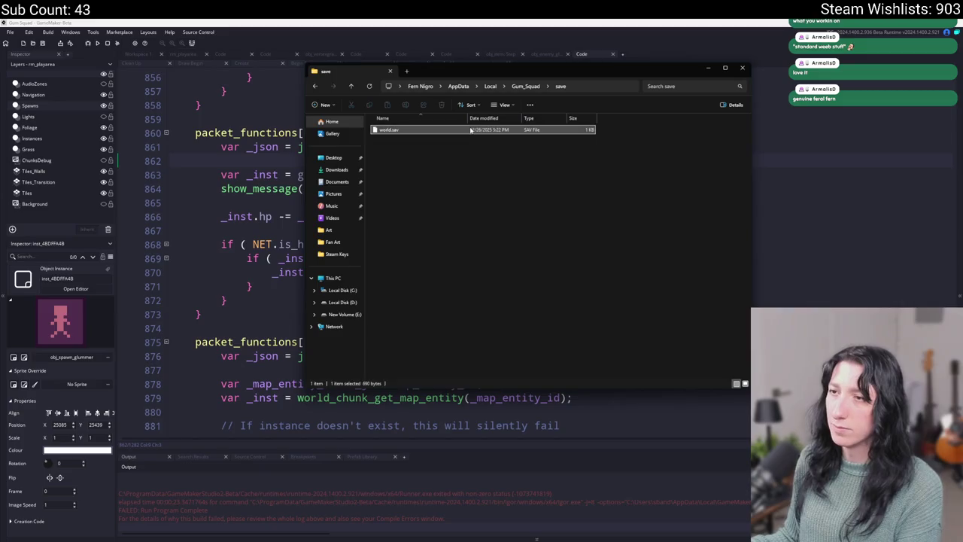
# Step: Delete the regenerated world.sav and rebuild the game from GameMaker with F5
pyautogui.press('Delete')
pyautogui.click(802, 183)
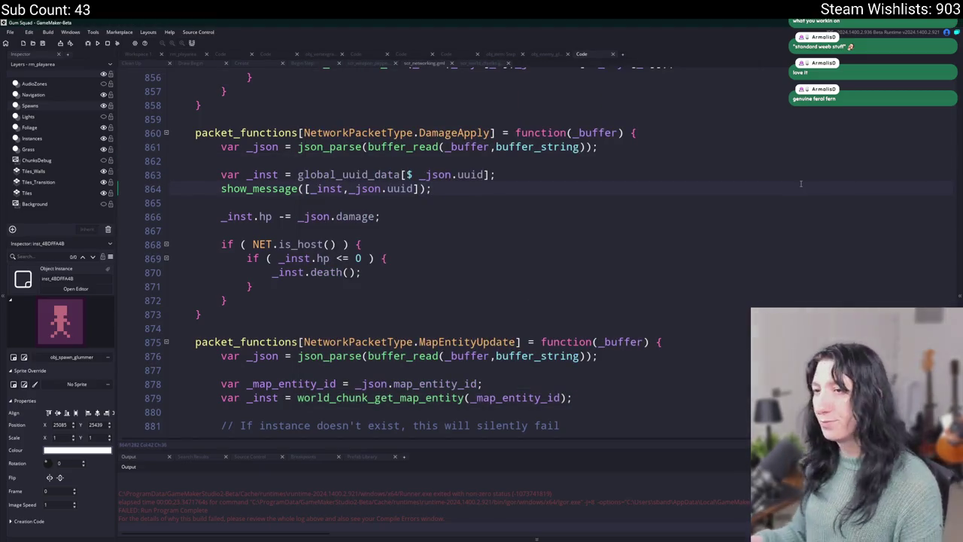
pyautogui.click(774, 174)
pyautogui.press('F5')
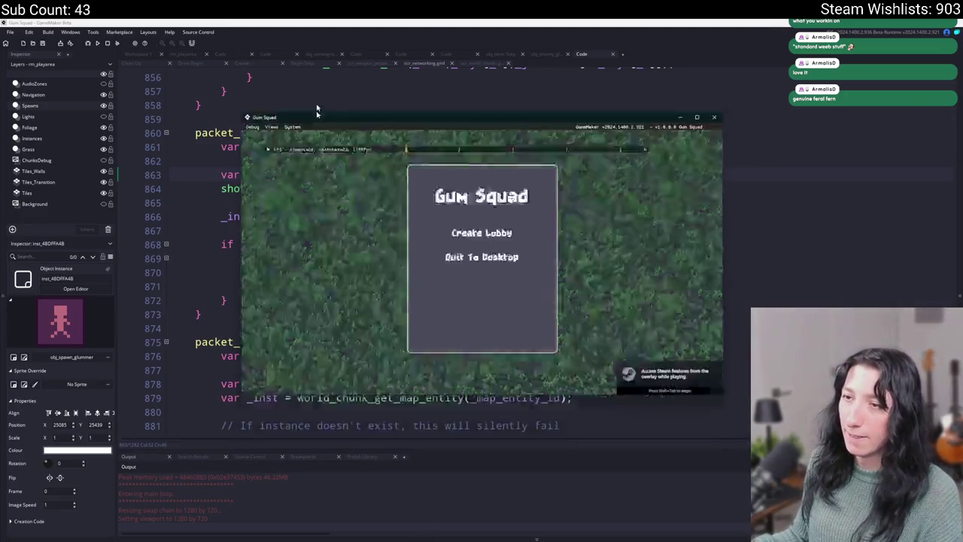
# Step: Join the other test account's game from the Steam overlay friends list, play, then close the game
pyautogui.hotkey('shift', 'Tab')
pyautogui.write('fe')
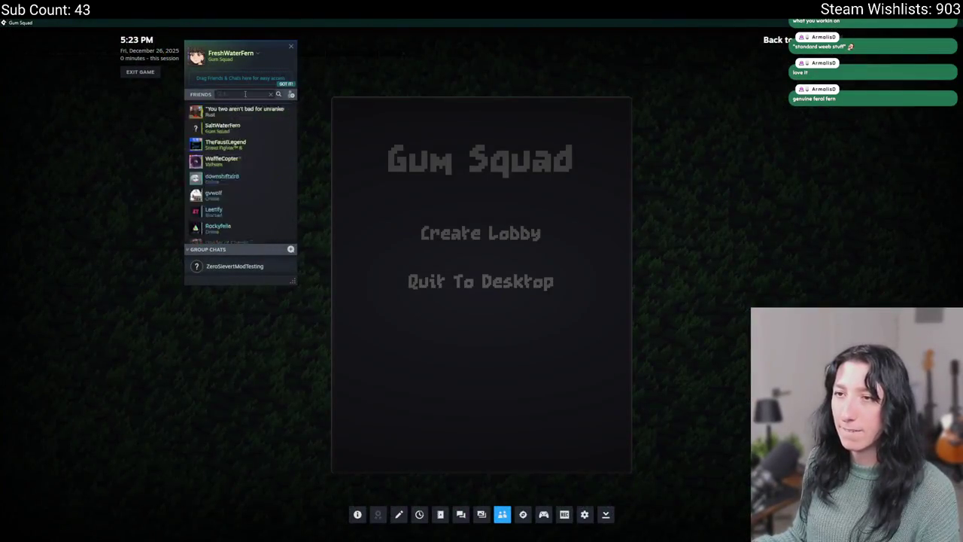
pyautogui.rightClick(246, 114)
pyautogui.click(264, 192)
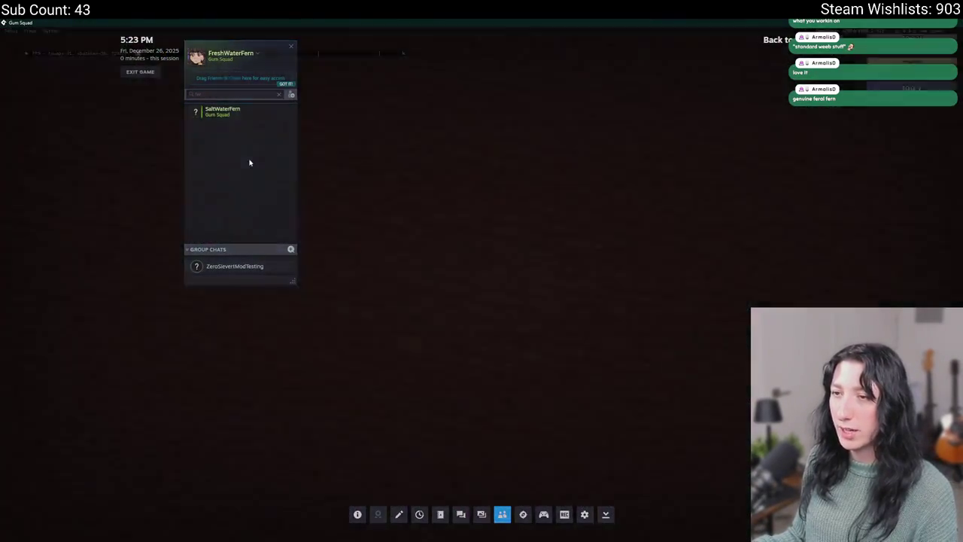
pyautogui.hotkey('shift', 'Tab')
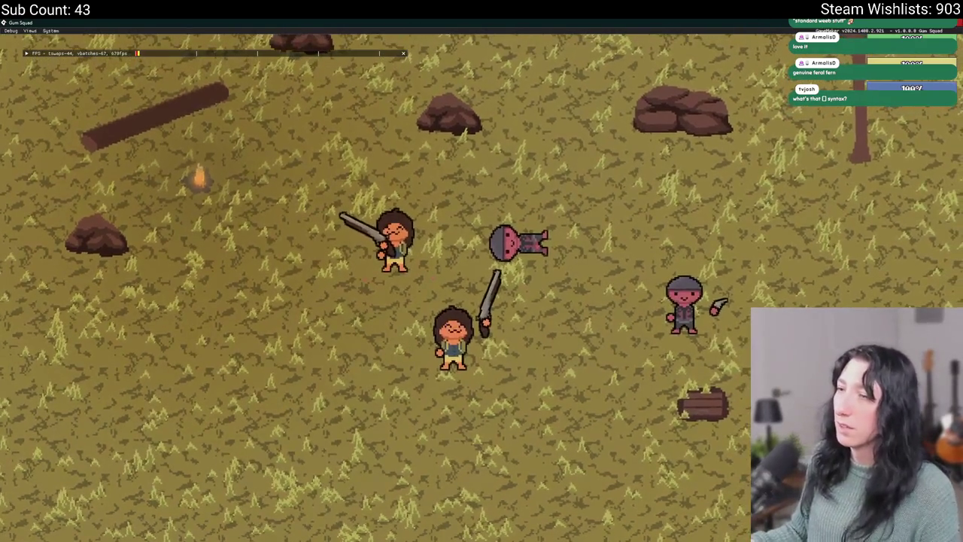
pyautogui.hotkey('alt', 'Tab')
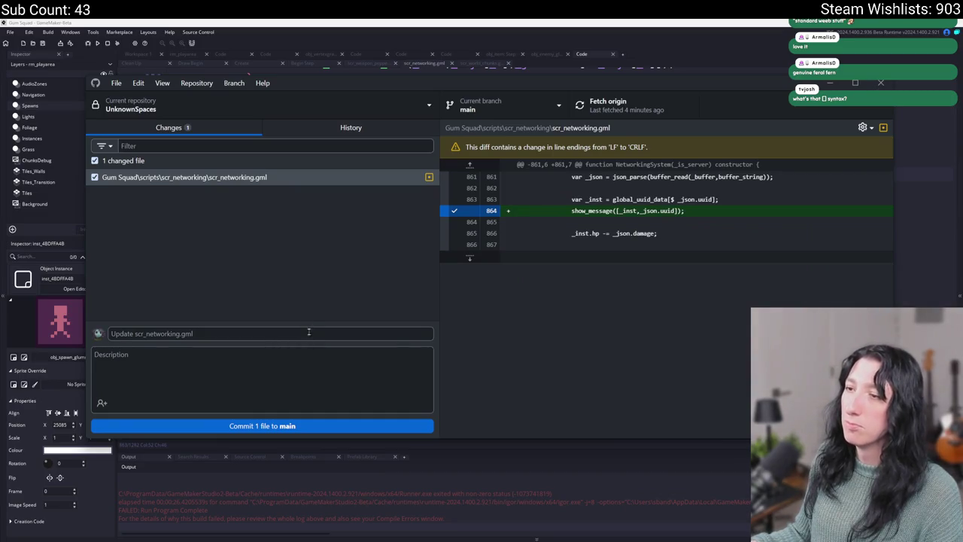
# Step: Commit the show_message debug change in scr_networking.gml to main and push it to origin
pyautogui.click(261, 423)
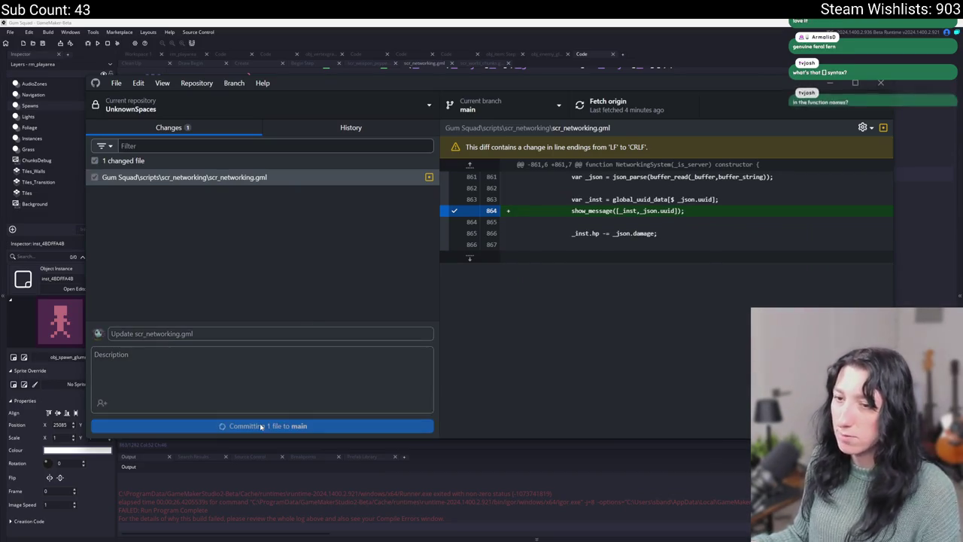
pyautogui.click(602, 106)
pyautogui.hotkey('alt', 'Tab')
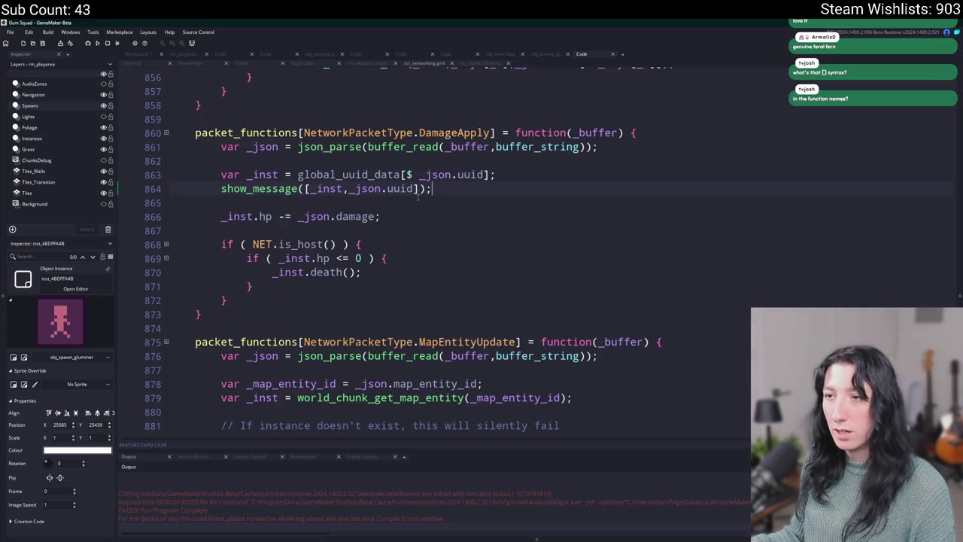
# Step: Rebuild and launch Gum Squad, nudging its window down and right
pyautogui.press('F5')
pyautogui.click(407, 174)
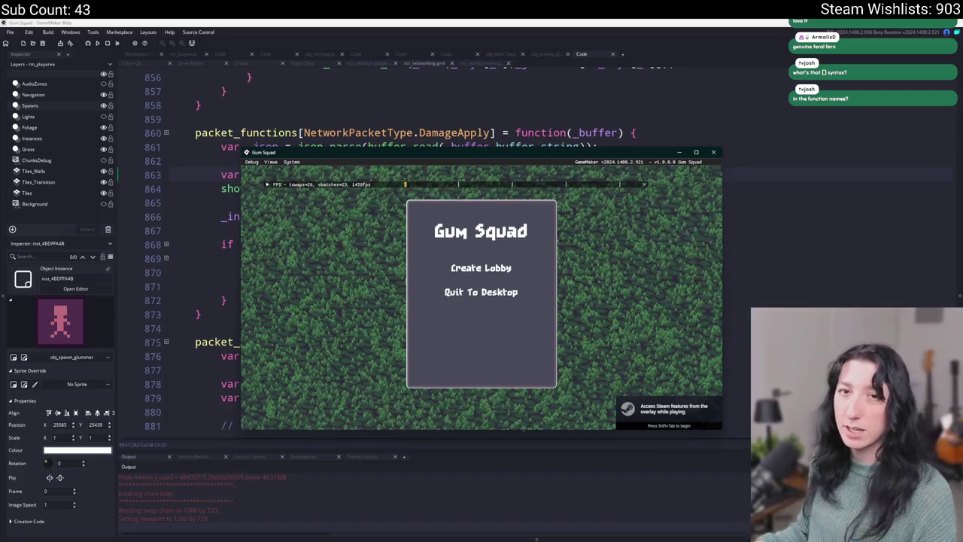
pyautogui.moveTo(309, 155)
pyautogui.mouseDown()
pyautogui.moveTo(316, 183)
pyautogui.moveTo(276, 196)
pyautogui.moveTo(298, 200)
pyautogui.moveTo(324, 20)
pyautogui.mouseUp()
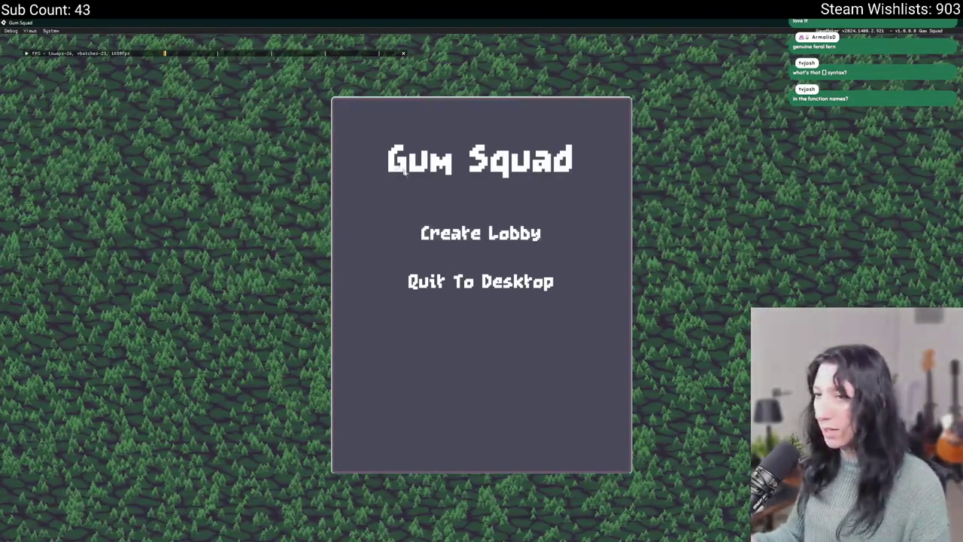
# Step: Join the host's session through the Steam overlay and walk over to attack an enemy
pyautogui.hotkey('shift', 'Tab')
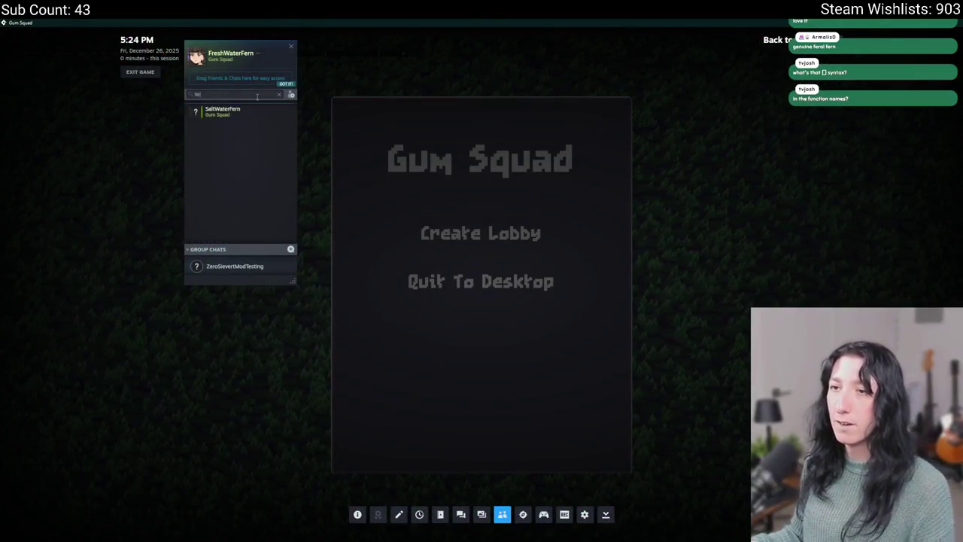
pyautogui.click(287, 188)
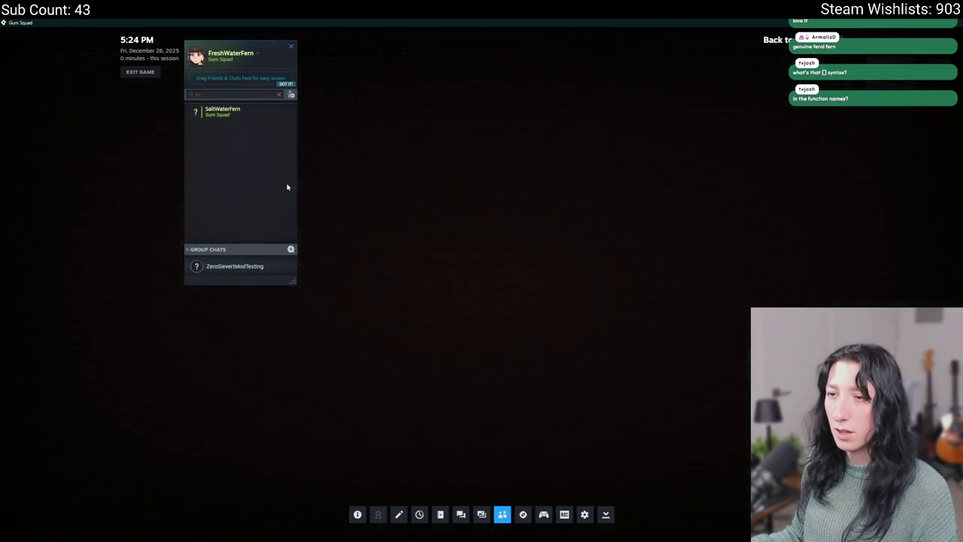
pyautogui.press('s')
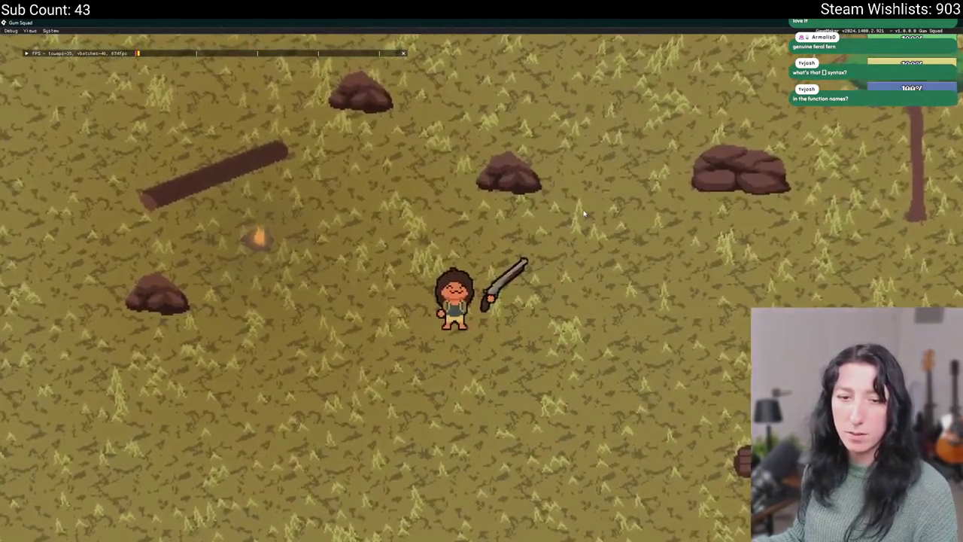
pyautogui.press('d')
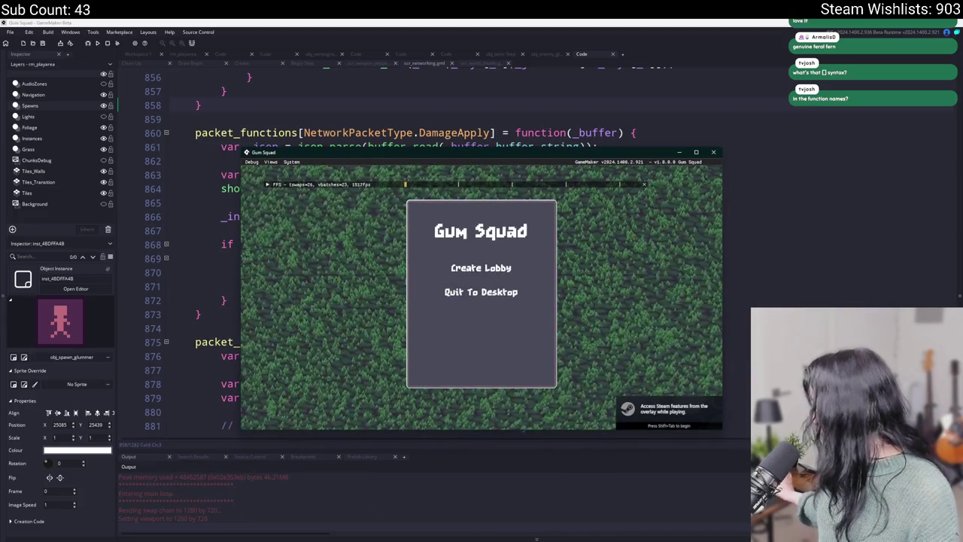
# Step: Maximise the game, join the friend's running session via the Steam overlay, then switch to Aseprite
pyautogui.doubleClick(409, 154)
pyautogui.hotkey('shift', 'Tab')
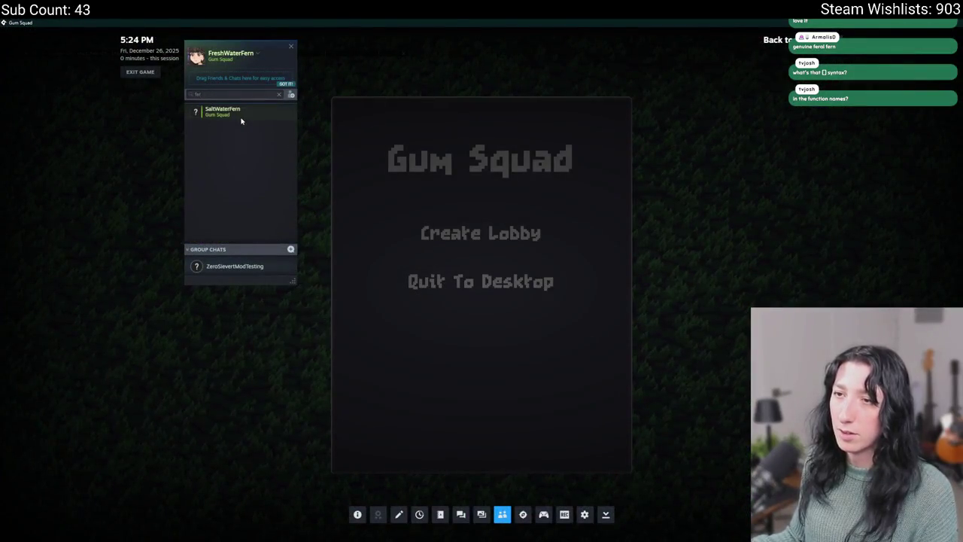
pyautogui.click(257, 197)
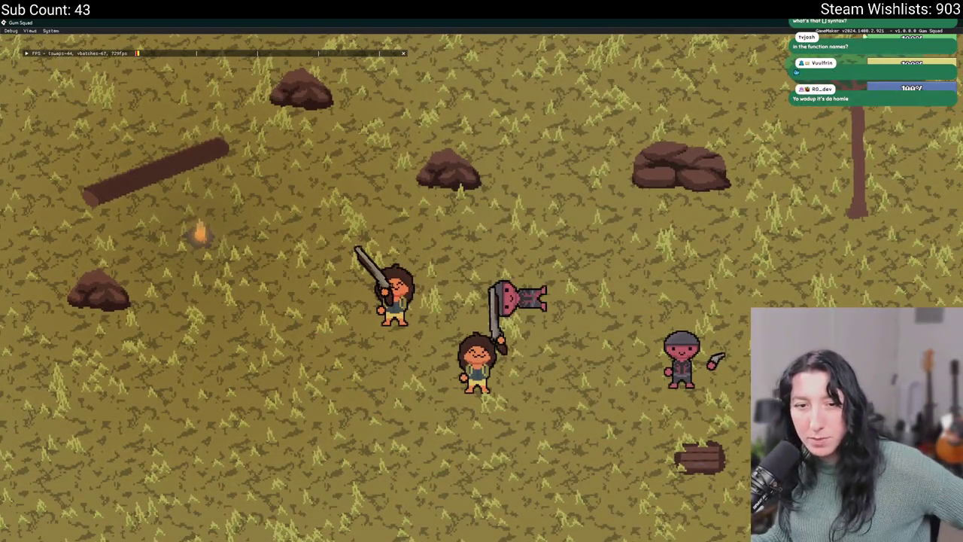
pyautogui.hotkey('alt', 'Tab')
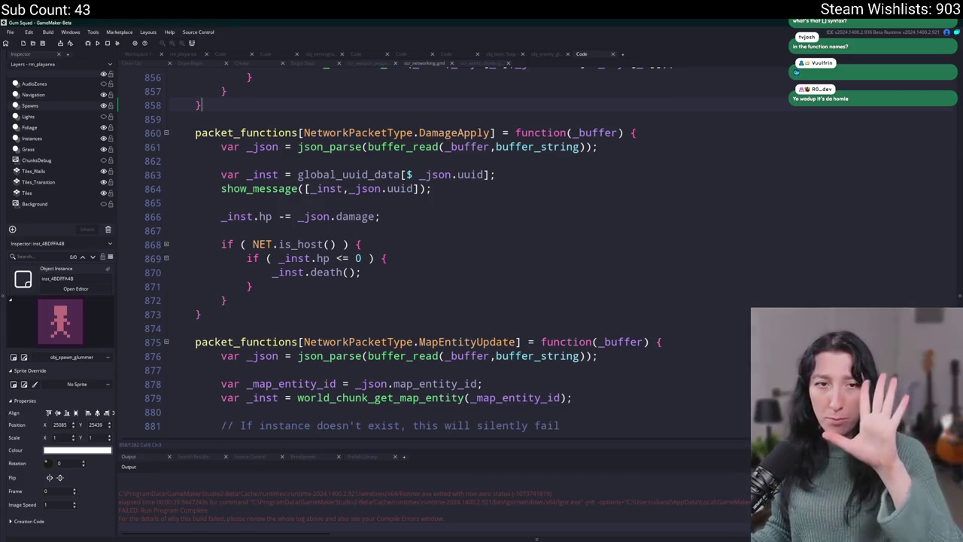
pyautogui.hotkey('alt', 'Tab')
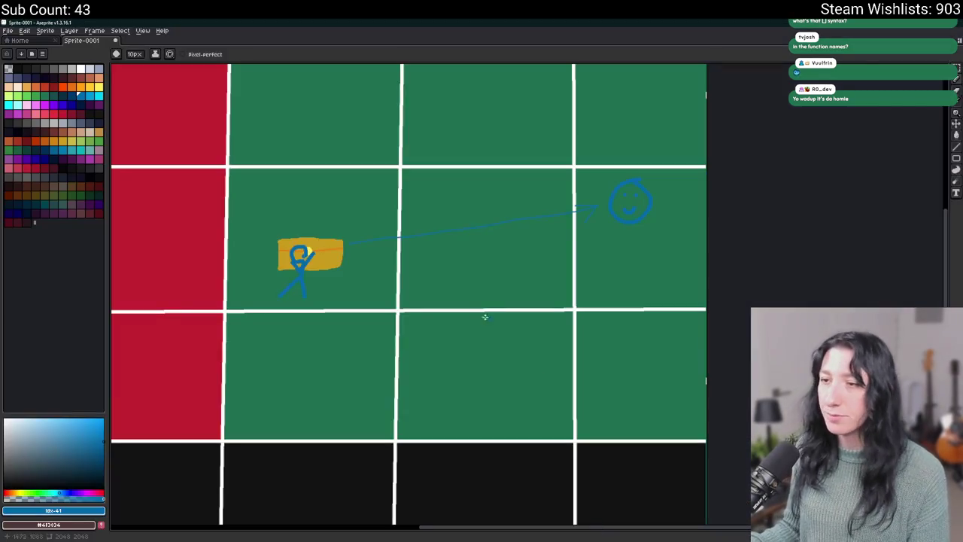
# Step: Create a new blank sprite and fill its whole canvas near-black
pyautogui.scroll(3, 331, 269)
pyautogui.scroll(-3, 331, 269)
pyautogui.click(22, 41)
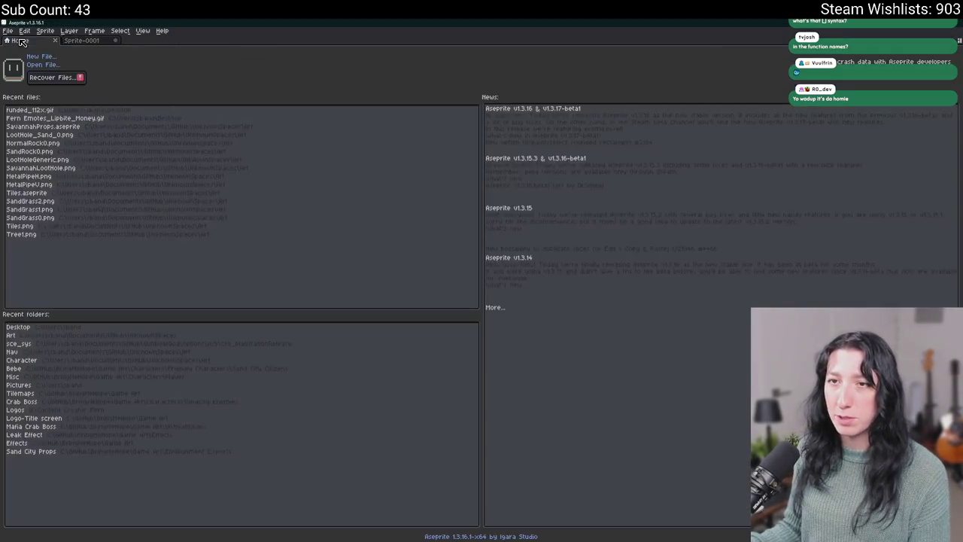
pyautogui.click(34, 58)
pyautogui.click(457, 351)
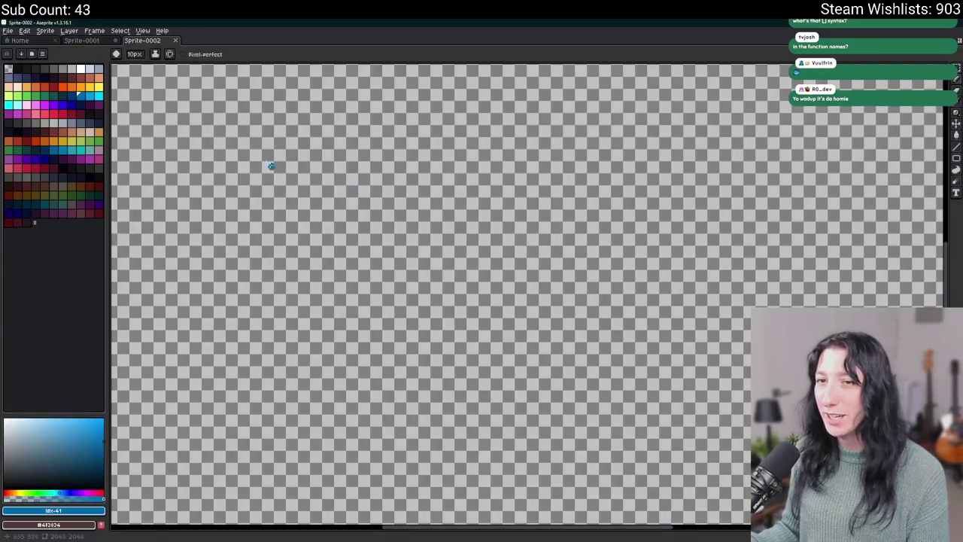
pyautogui.press('g')
pyautogui.click(311, 177)
# Step: Draw a white stick figure's legs, torso and arms, undoing a lopsided head
pyautogui.press('Tab')
pyautogui.press('Tab')
pyautogui.press('Tab')
pyautogui.click(81, 70)
pyautogui.press('b')
pyautogui.moveTo(350, 426)
pyautogui.mouseDown()
pyautogui.moveTo(387, 318)
pyautogui.moveTo(404, 421)
pyautogui.mouseUp()
pyautogui.moveTo(392, 331); pyautogui.dragTo(386, 223)
pyautogui.scroll(1, 387, 263)
pyautogui.moveTo(390, 308); pyautogui.dragTo(334, 260)
pyautogui.moveTo(398, 309); pyautogui.dragTo(464, 286)
pyautogui.moveTo(400, 267)
pyautogui.mouseDown()
pyautogui.moveTo(421, 230)
pyautogui.moveTo(403, 263)
pyautogui.moveTo(402, 207)
pyautogui.moveTo(412, 263)
pyautogui.moveTo(485, 316)
pyautogui.moveTo(332, 288)
pyautogui.mouseUp()
pyautogui.hotkey('ctrl', 's')
pyautogui.press('Escape')
pyautogui.hotkey('ctrl', 'z')
# Step: With a thinner brush, draw yellow lines across the torso; an early red X is undone
pyautogui.hscroll(2, 514, 279)
pyautogui.press('-')
pyautogui.press('-')
pyautogui.press('-')
pyautogui.click(89, 86)
pyautogui.moveTo(457, 350); pyautogui.dragTo(305, 329)
pyautogui.moveTo(450, 374); pyautogui.dragTo(334, 374)
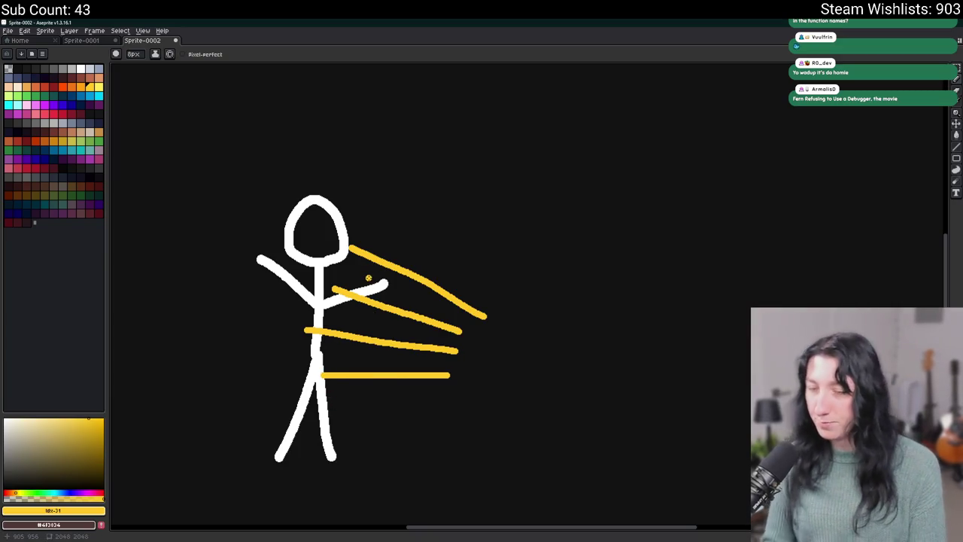
pyautogui.click(53, 112)
pyautogui.moveTo(200, 165); pyautogui.dragTo(366, 418)
pyautogui.moveTo(414, 187); pyautogui.dragTo(165, 406)
pyautogui.hotkey('ctrl', 'z')
pyautogui.hotkey('ctrl', 'z')
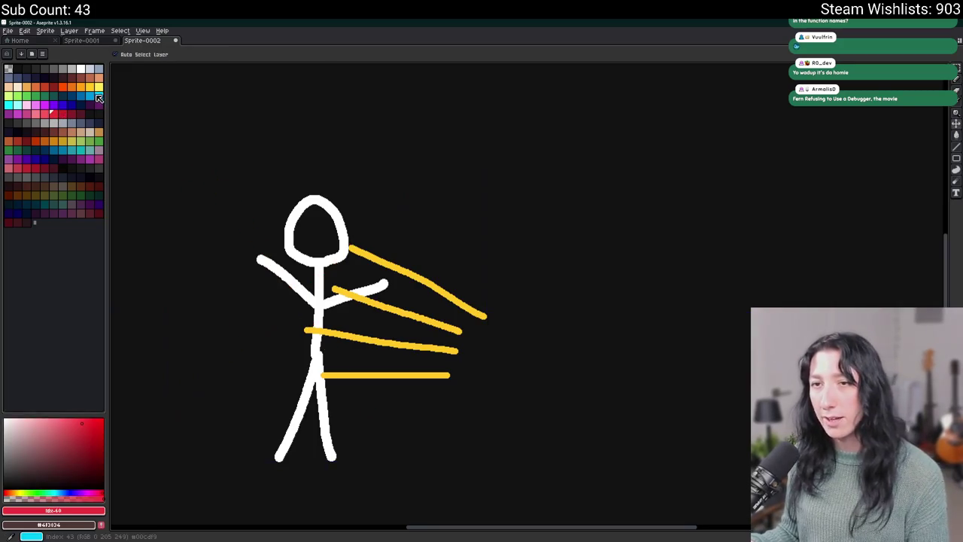
pyautogui.click(98, 86)
# Step: Add a yellow streak line below the figure's legs after several undone attempts
pyautogui.press('m')
pyautogui.press('b')
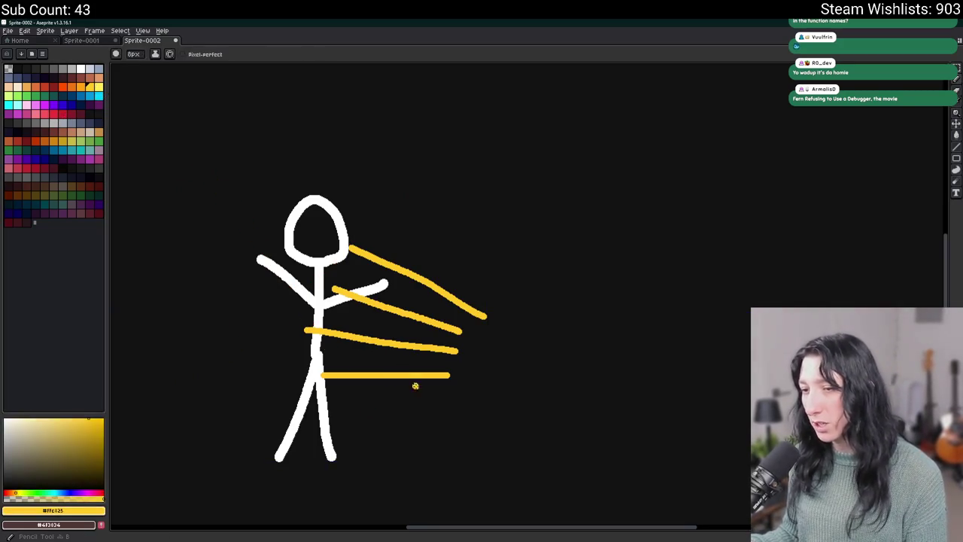
pyautogui.press('v')
pyautogui.press('b')
pyautogui.moveTo(449, 409); pyautogui.dragTo(324, 418)
pyautogui.hotkey('ctrl', 'z')
pyautogui.press('v')
pyautogui.press('b')
pyautogui.moveTo(444, 410); pyautogui.dragTo(325, 419)
pyautogui.hotkey('ctrl', 'z')
pyautogui.press('v')
pyautogui.press('b')
pyautogui.moveTo(443, 408); pyautogui.dragTo(327, 423)
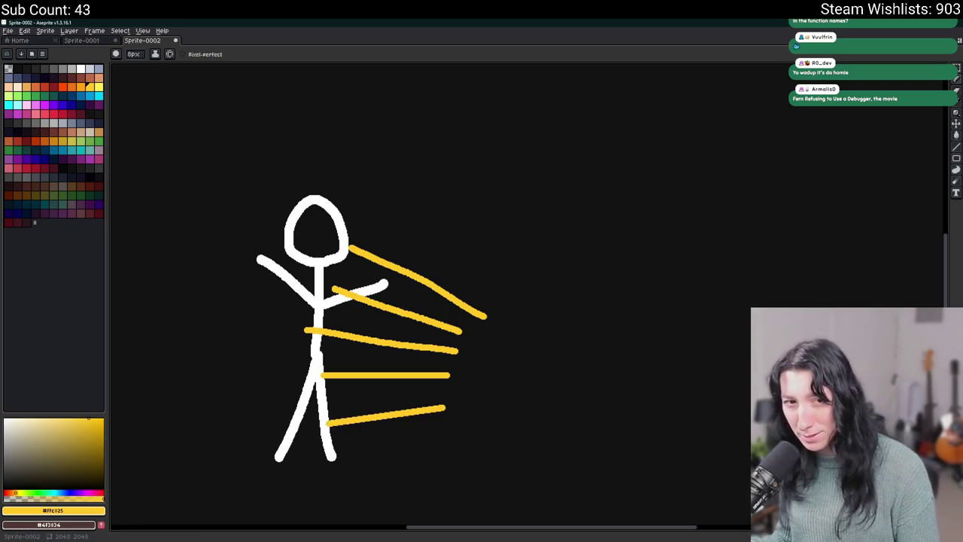
pyautogui.moveTo(319, 223); pyautogui.dragTo(369, 135)
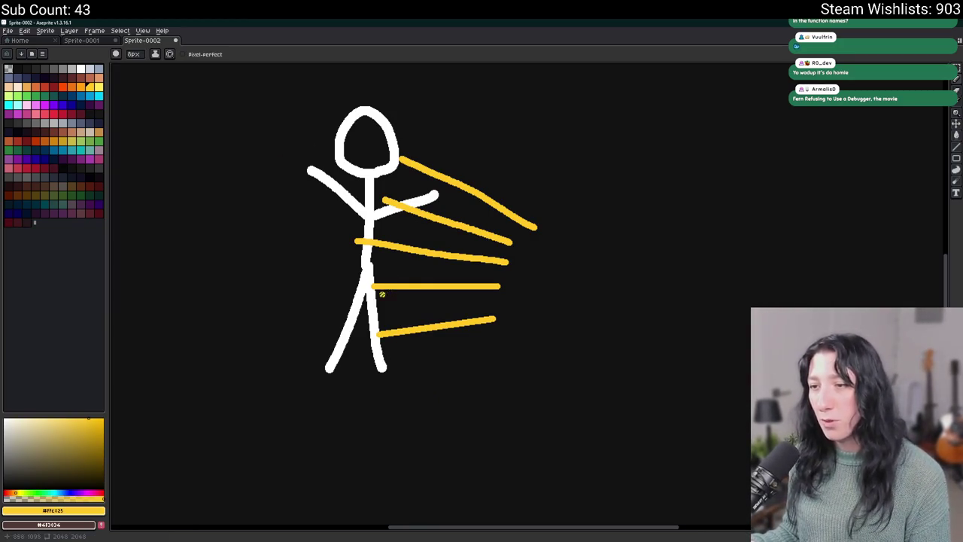
# Step: Draw a red X across the stick figure
pyautogui.click(63, 114)
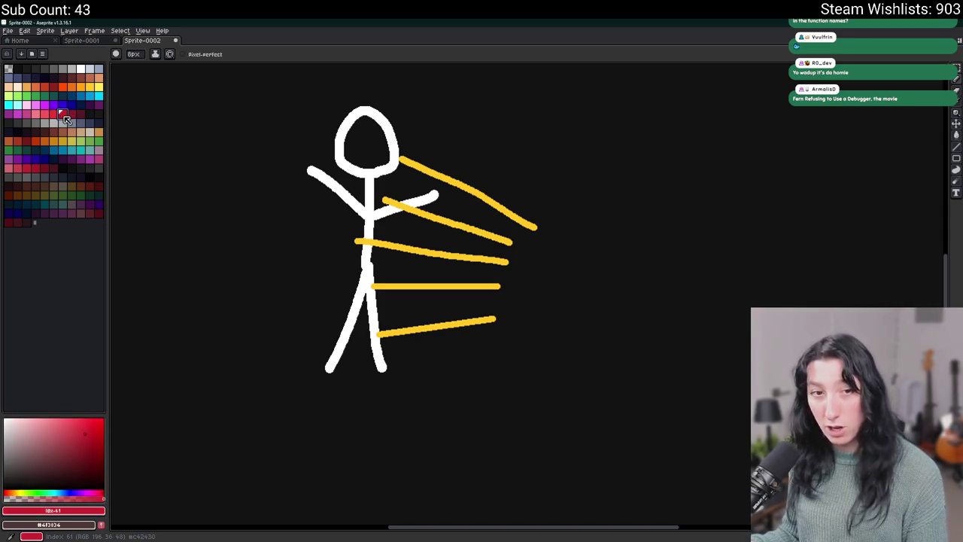
pyautogui.moveTo(268, 106); pyautogui.dragTo(390, 308)
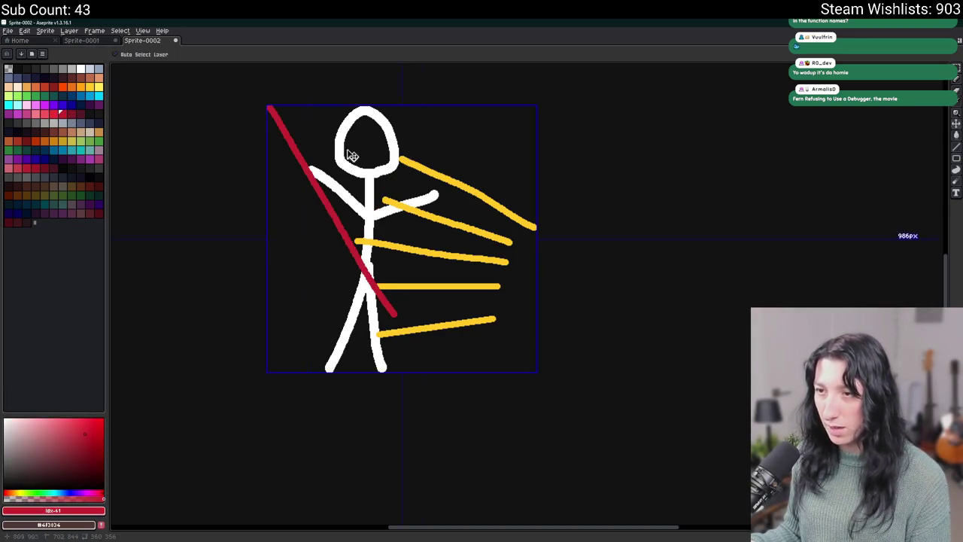
pyautogui.hotkey('ctrl', 'z')
pyautogui.moveTo(316, 110); pyautogui.dragTo(386, 327)
pyautogui.moveTo(431, 135); pyautogui.dragTo(269, 303)
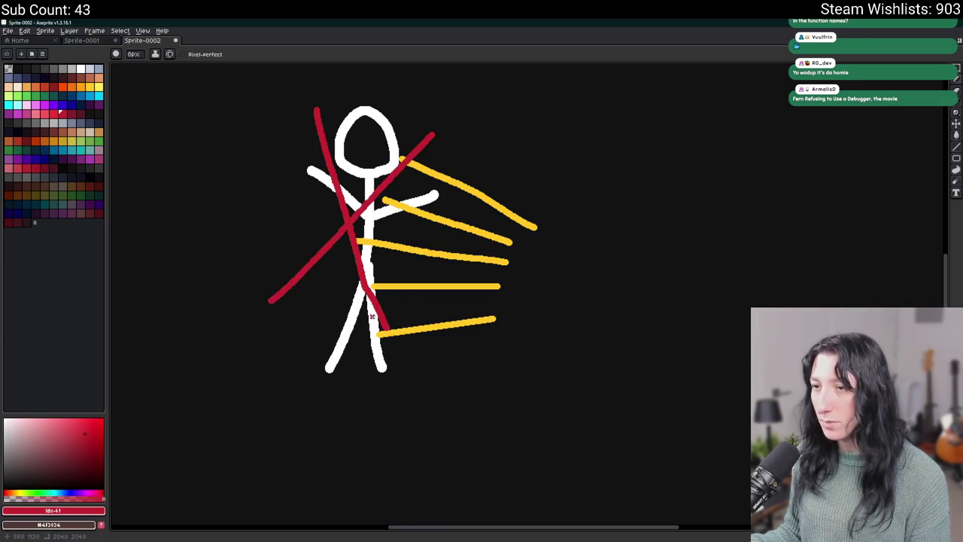
# Step: Pick yellow from the drawing, look over the sketch, and return to the GameMaker code
pyautogui.scroll(4, 413, 343)
pyautogui.keyDown('alt'); pyautogui.click(413, 346); pyautogui.keyUp('alt')
pyautogui.scroll(1, 578, 344)
pyautogui.scroll(-2, 578, 345)
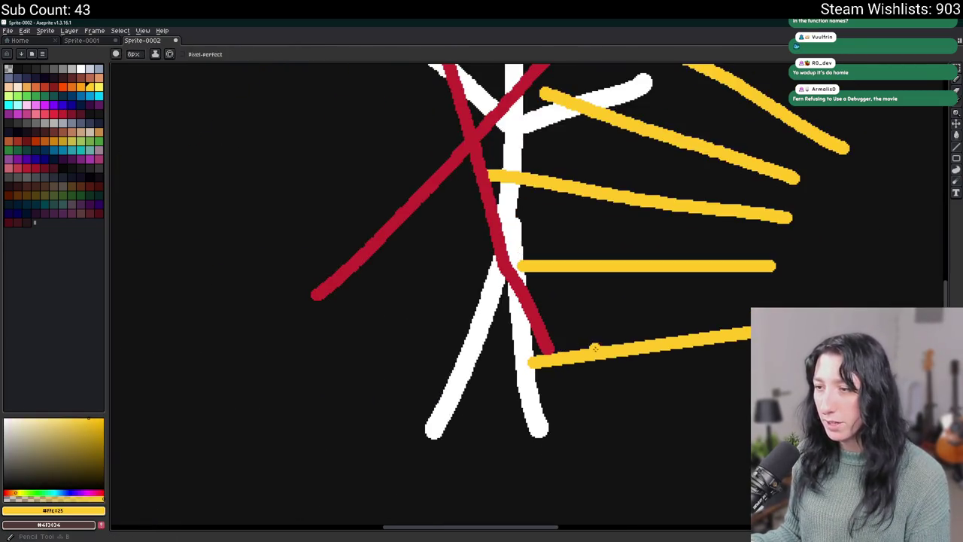
pyautogui.scroll(2, 565, 306)
pyautogui.hscroll(2, 566, 306)
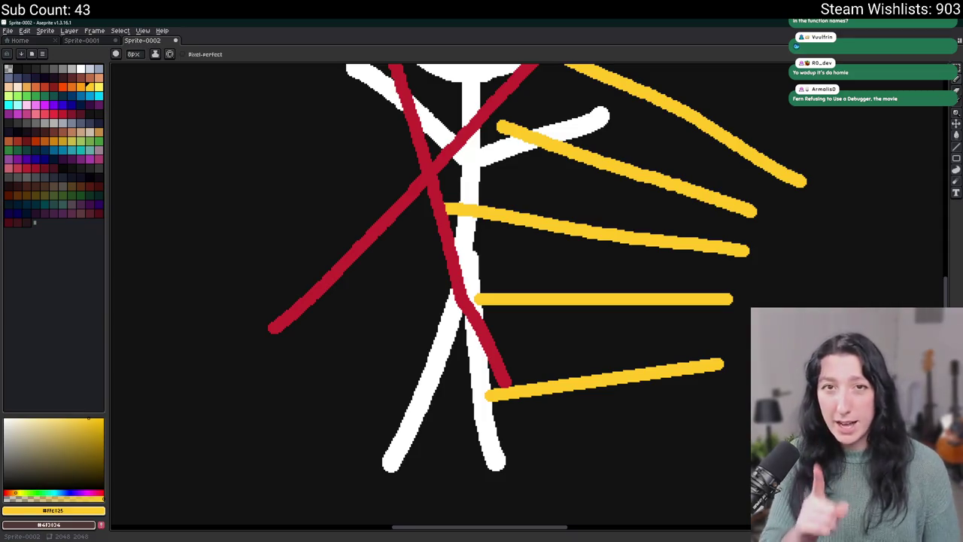
pyautogui.scroll(-3, 444, 191)
pyautogui.scroll(2, 444, 190)
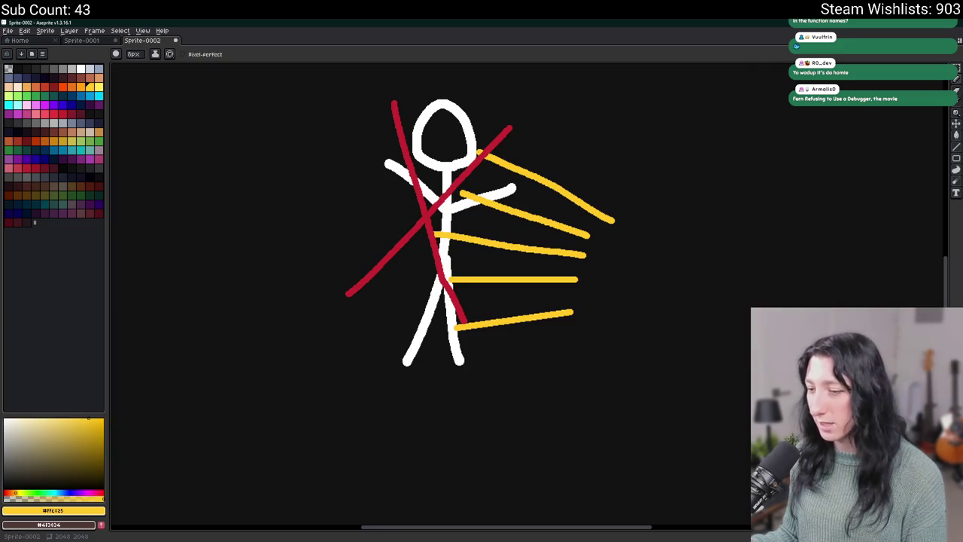
pyautogui.hotkey('alt', 'Tab')
pyautogui.scroll(1, 448, 206)
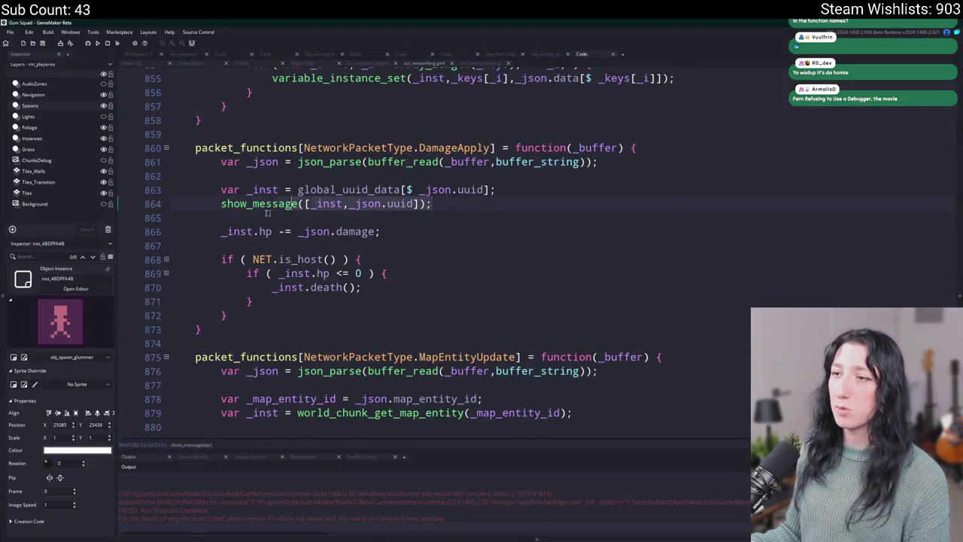
# Step: Delete the show_message debug line from the DamageApply handler
pyautogui.moveTo(433, 203); pyautogui.dragTo(136, 213)
pyautogui.press('BackSpace')
pyautogui.press('BackSpace')
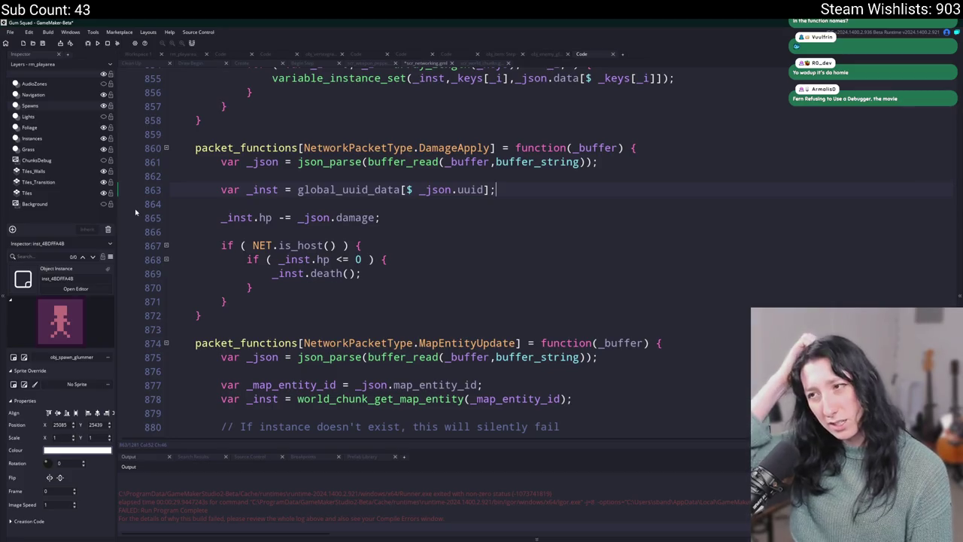
pyautogui.click(260, 190)
pyautogui.click(420, 190)
pyautogui.write('?? noone')
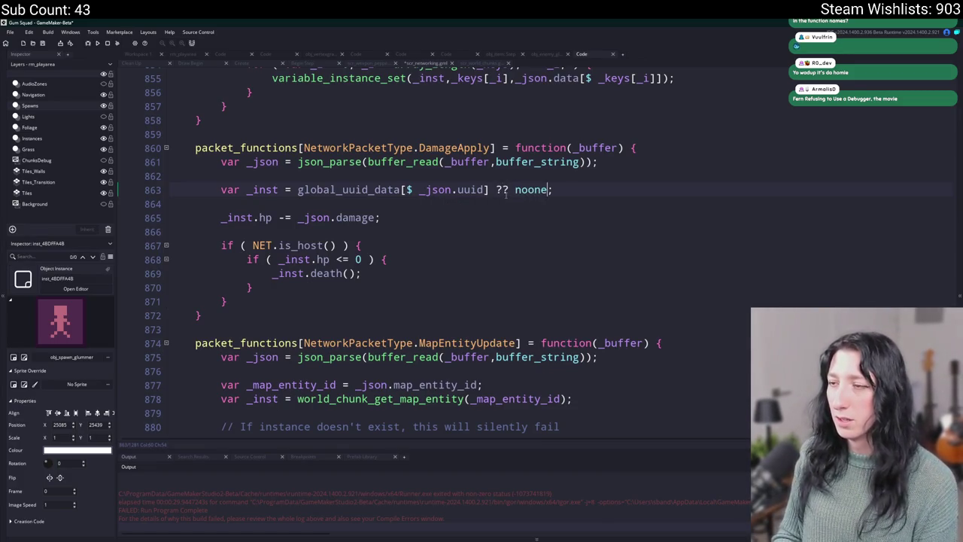
# Step: Add an instance_exists(_inst) if-block with opening and closing braces after the _inst lookup
pyautogui.press('Return')
pyautogui.press('Return')
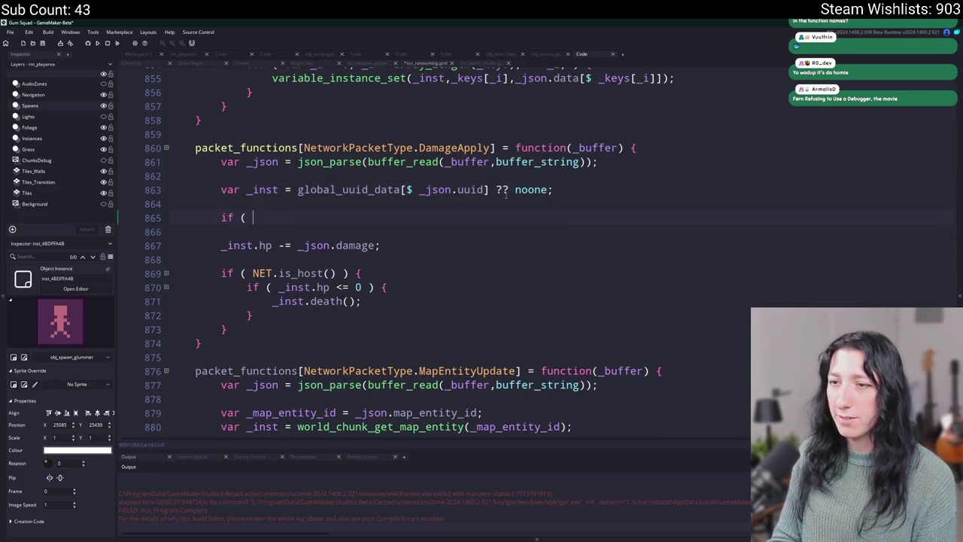
pyautogui.write('_inst == noone')
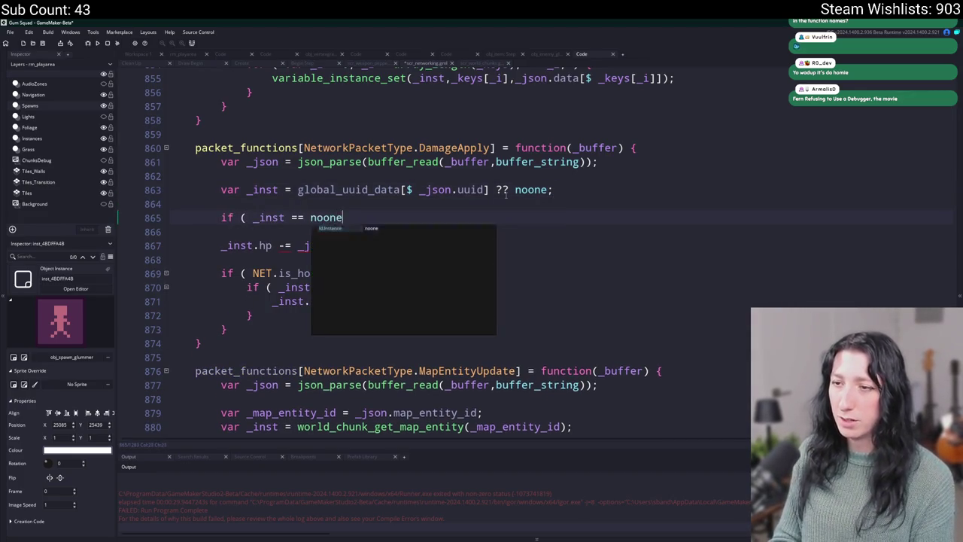
pyautogui.press('BackSpace')
pyautogui.press('BackSpace')
pyautogui.press('BackSpace')
pyautogui.press('BackSpace')
pyautogui.press('BackSpace')
pyautogui.press('BackSpace')
pyautogui.press('BackSpace')
pyautogui.press('BackSpace')
pyautogui.write('!= noone ) {')
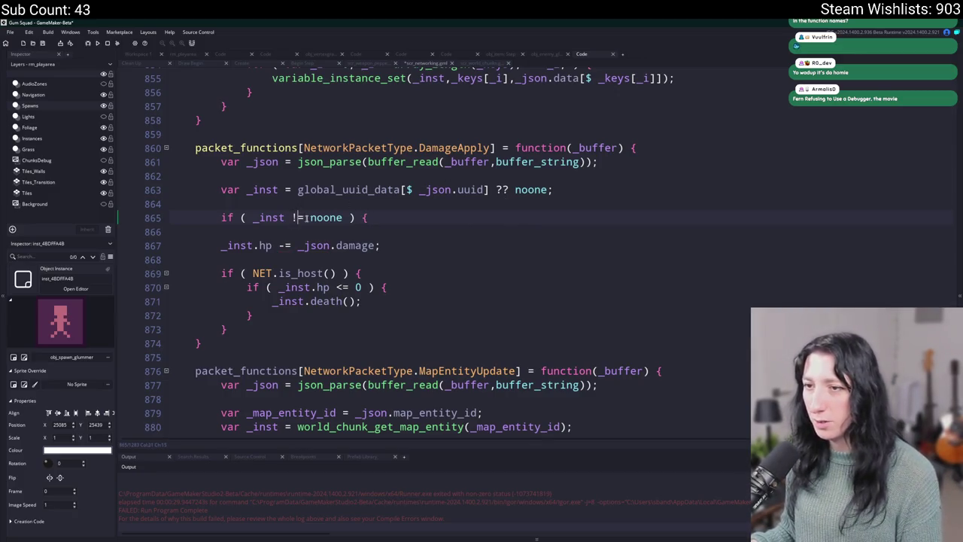
pyautogui.click(249, 218)
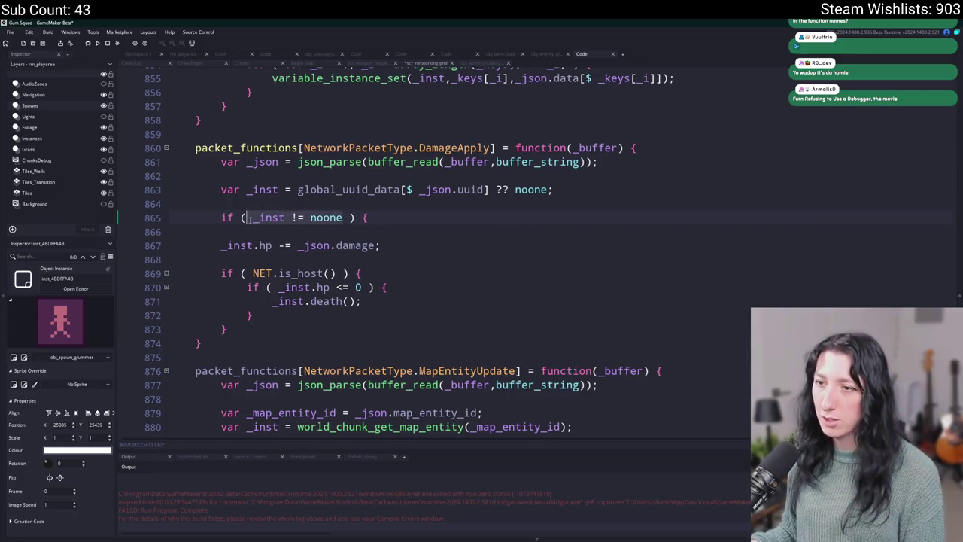
pyautogui.write('instance_exists(')
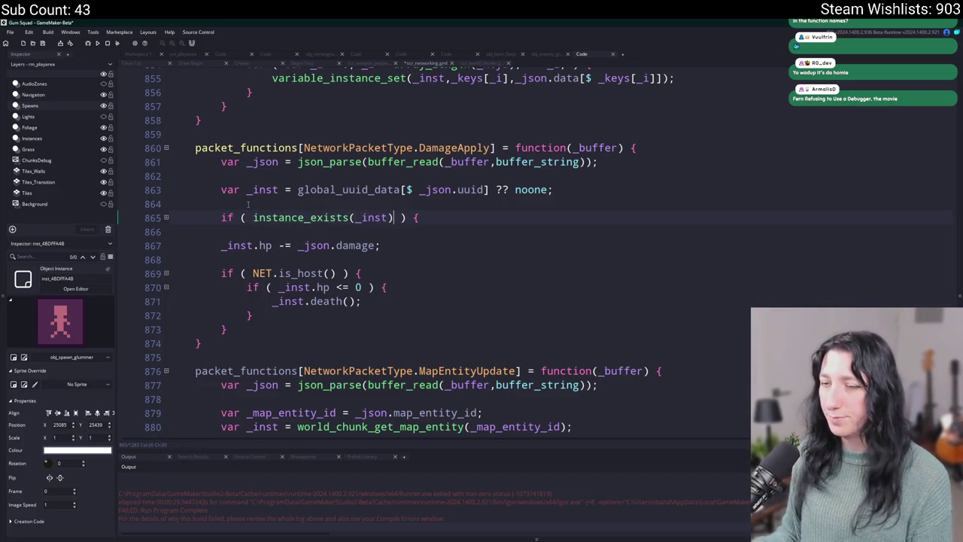
pyautogui.press('Return')
pyautogui.write('}')
# Step: Indent damage code lines 867–873 inside the new block and remove the blank line
pyautogui.moveTo(248, 329); pyautogui.dragTo(228, 242)
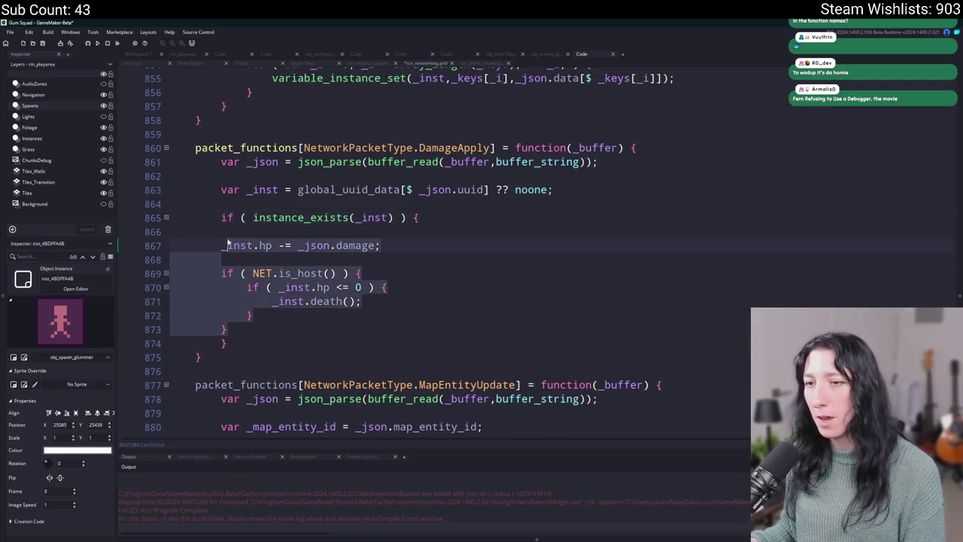
pyautogui.press('Tab')
pyautogui.click(172, 235)
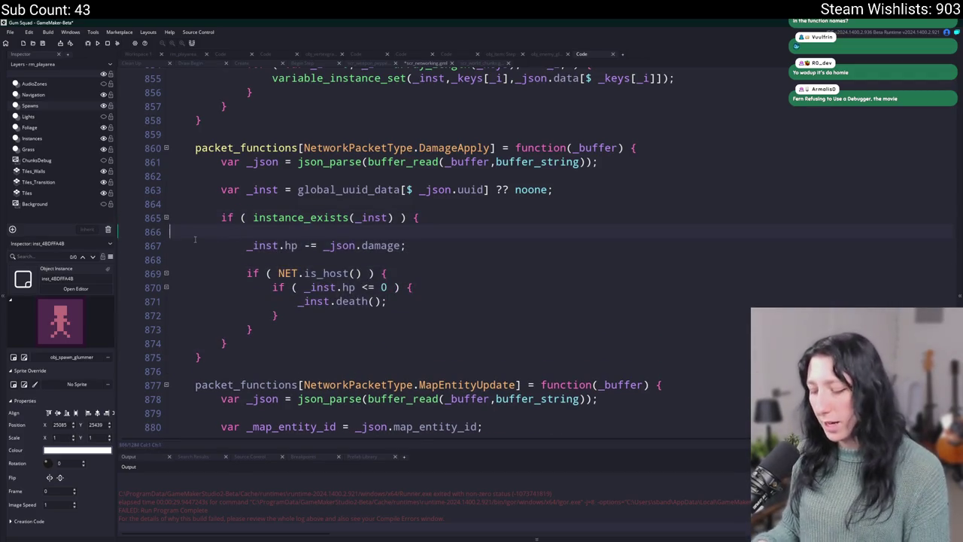
pyautogui.press('BackSpace')
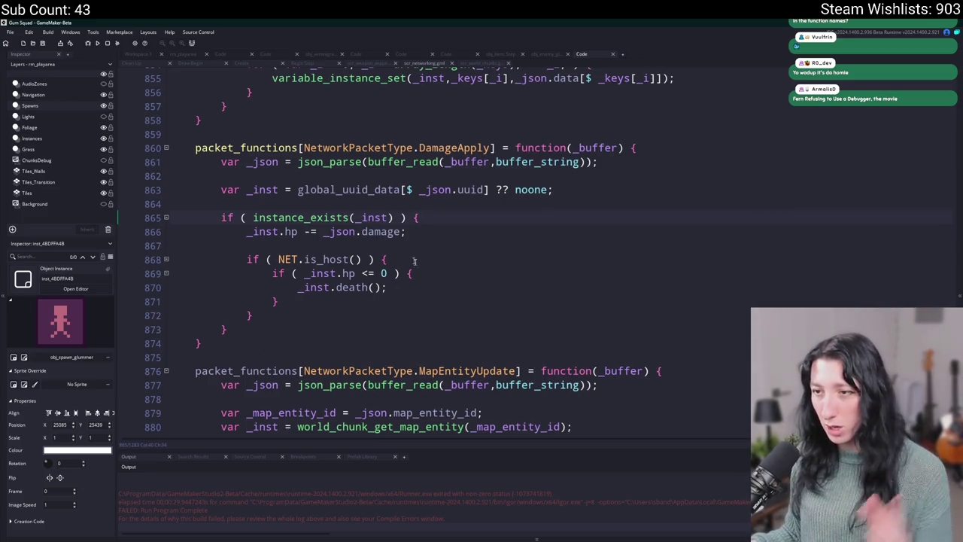
pyautogui.hotkey('alt', 'Tab')
# Step: Commit the instance_exists guard to main, fetch origin, then rebuild and run Gum Squad
pyautogui.click(229, 426)
pyautogui.click(602, 105)
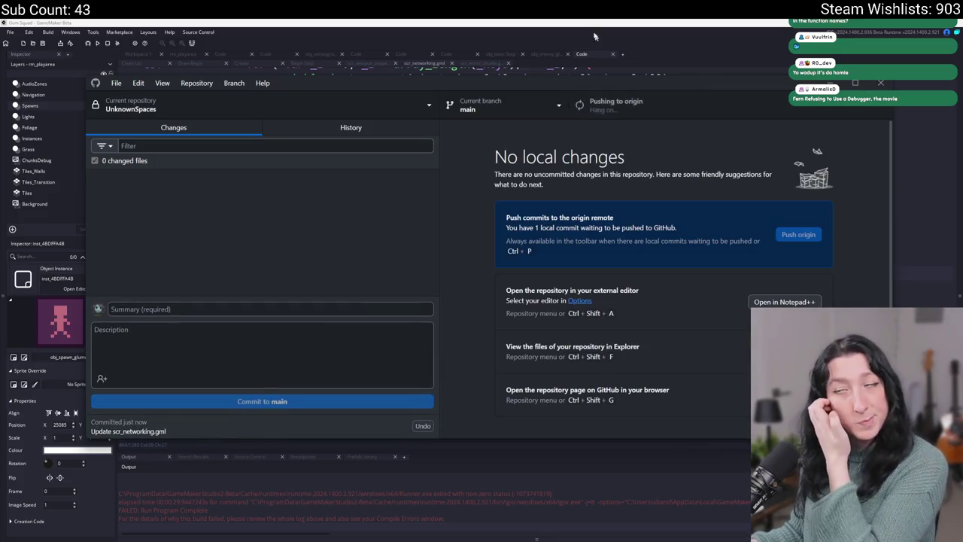
pyautogui.hotkey('alt', 'Tab')
pyautogui.click(474, 217)
pyautogui.press('F5')
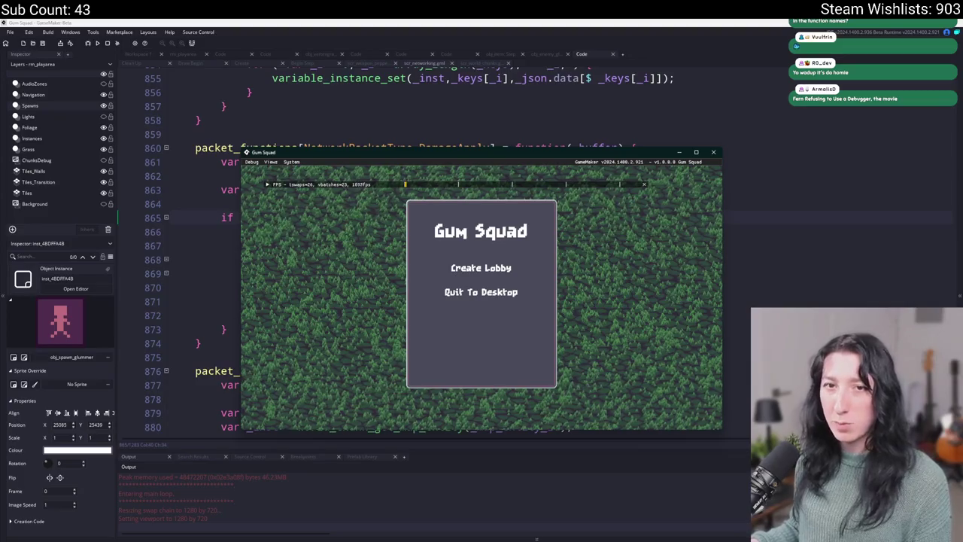
# Step: Maximise the game, bring up the Steam overlay, and knock down two enemies to the right
pyautogui.doubleClick(302, 154)
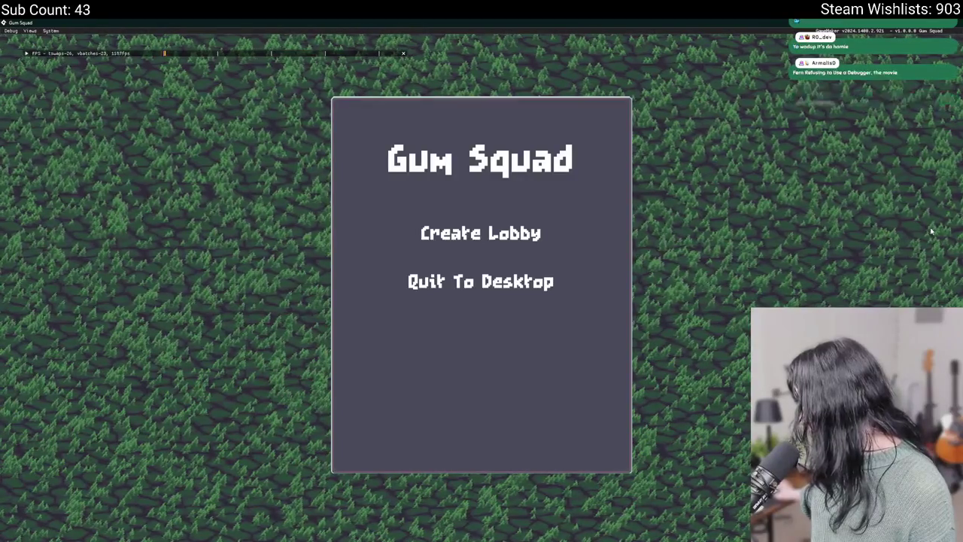
pyautogui.hotkey('shift', 'Tab')
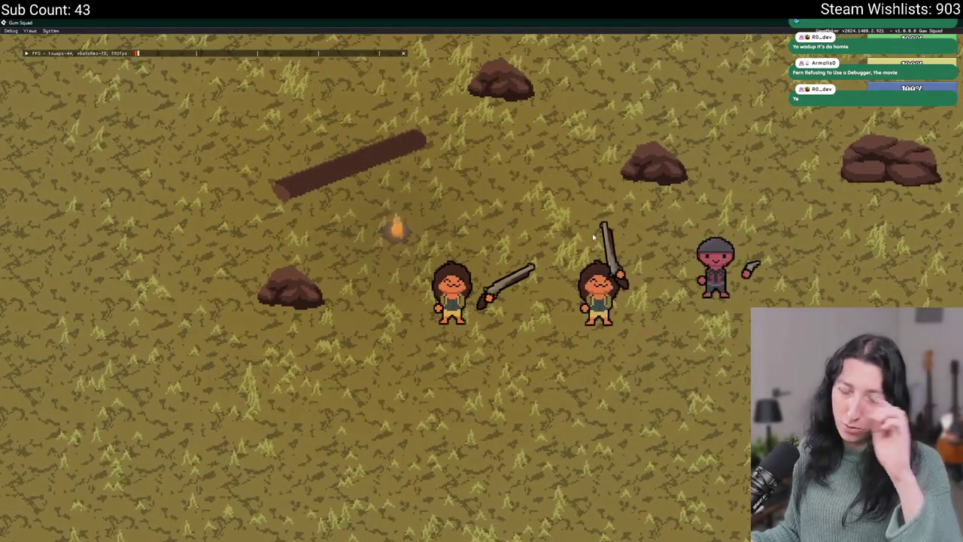
pyautogui.hotkey('s', 'd')
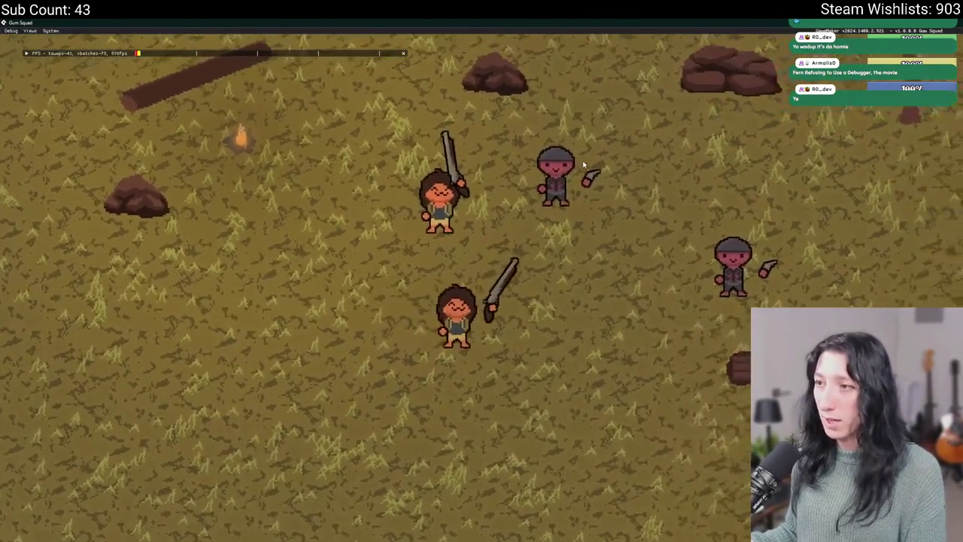
pyautogui.press('d')
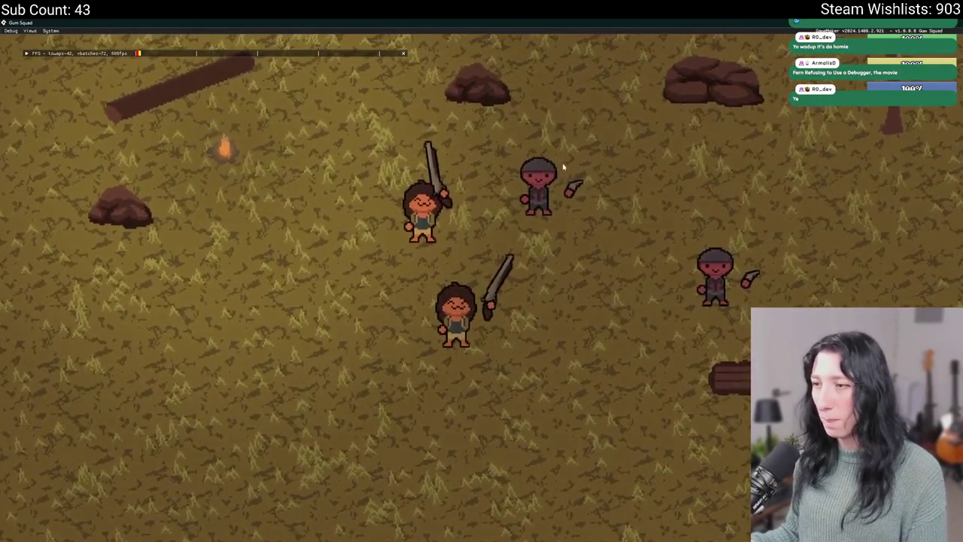
pyautogui.click(559, 162)
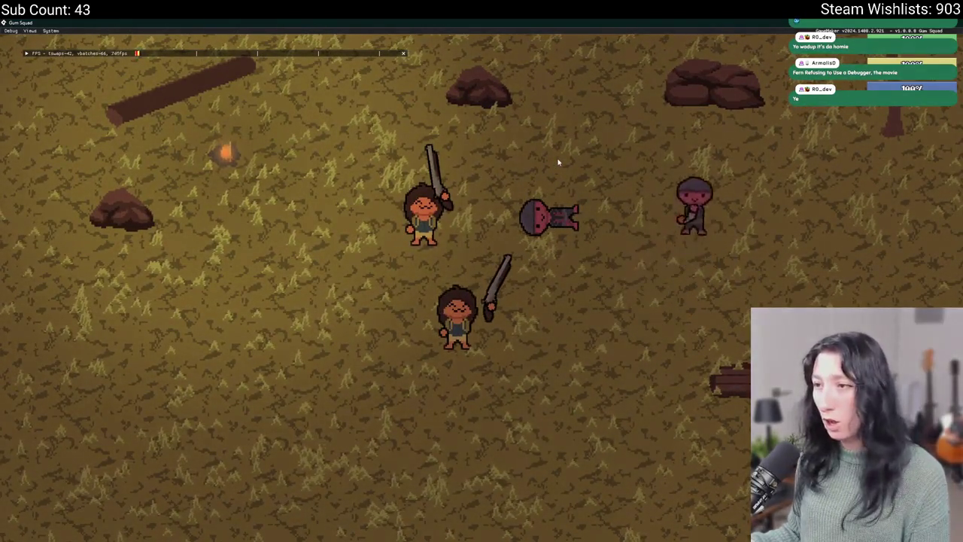
pyautogui.press('d')
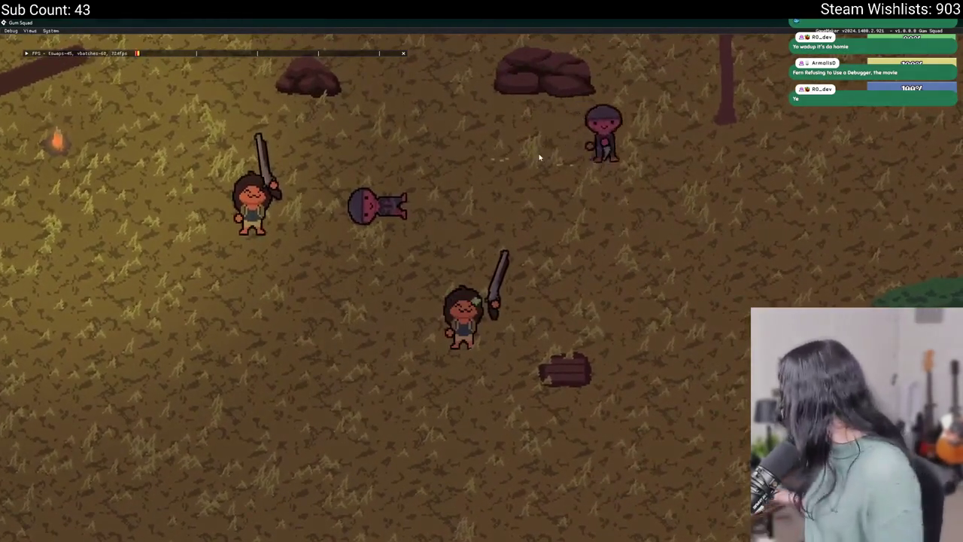
pyautogui.click(538, 157)
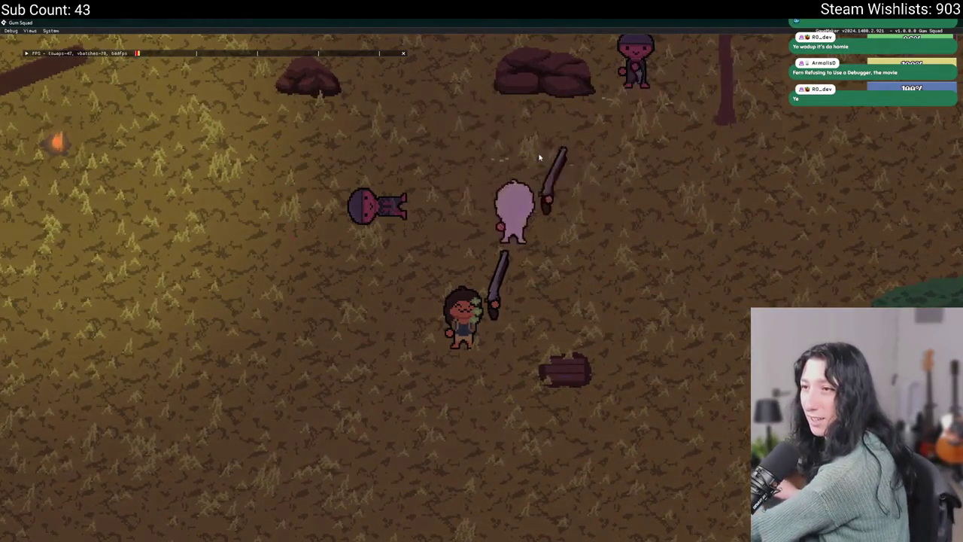
# Step: Roam the field toward the tree and swing the sword at another nearby enemy
pyautogui.press('a')
pyautogui.press('s')
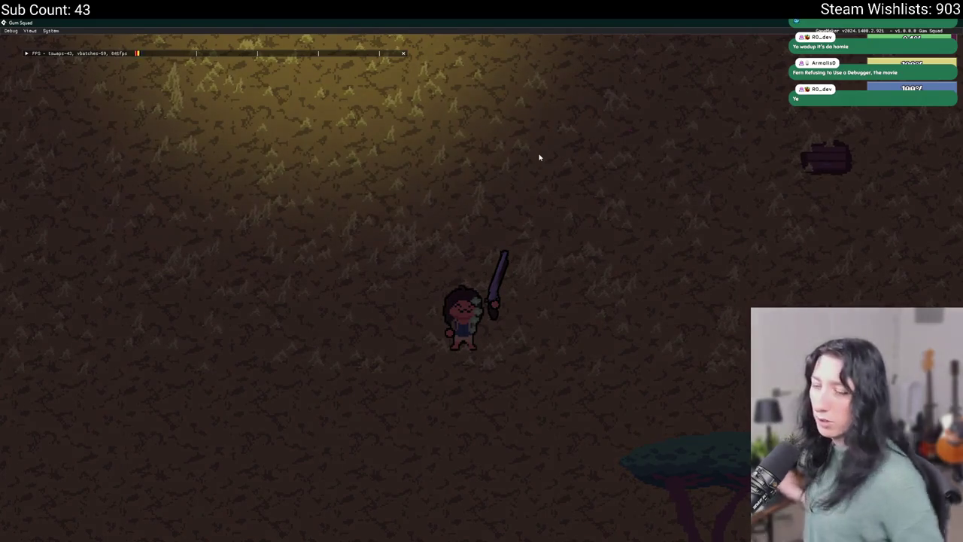
pyautogui.press('w')
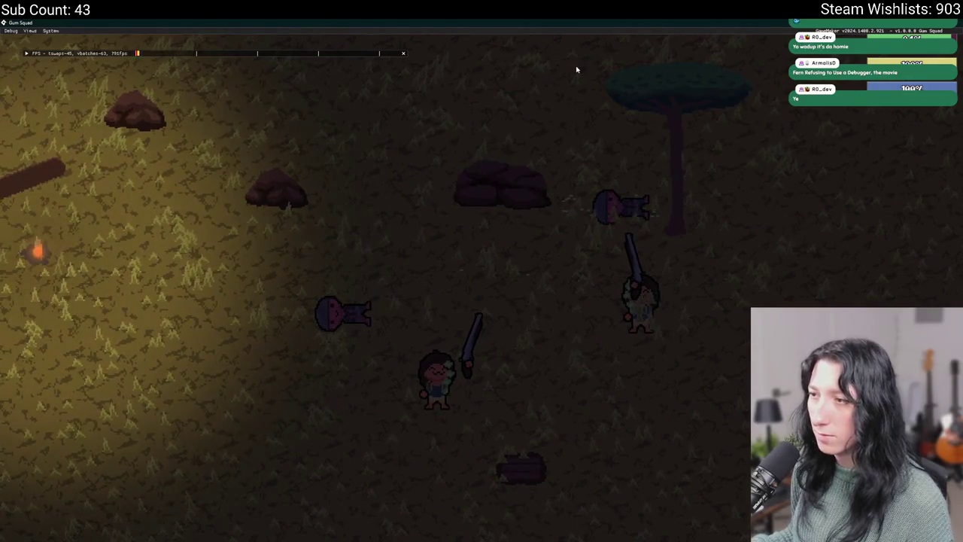
pyautogui.press('w')
pyautogui.press('d')
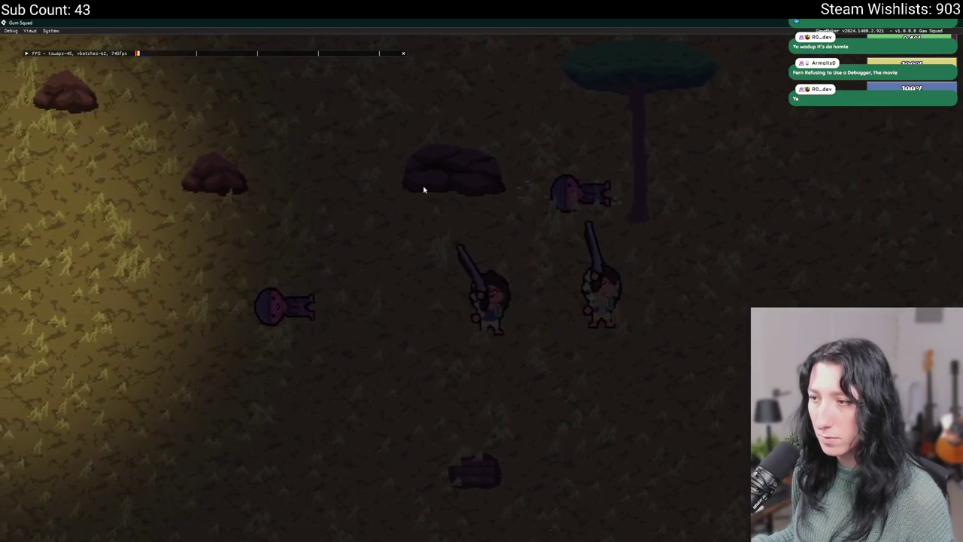
pyautogui.press('w')
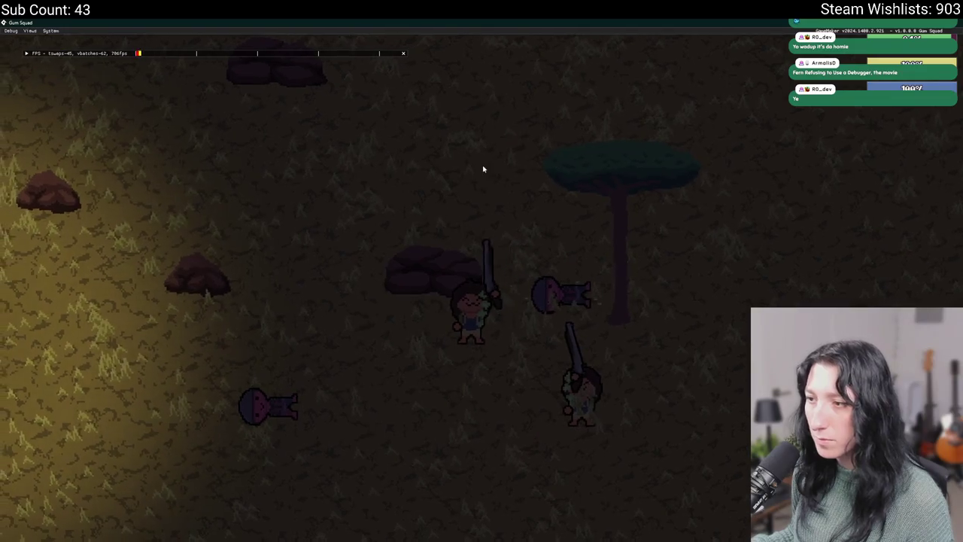
pyautogui.press('a')
pyautogui.press('s')
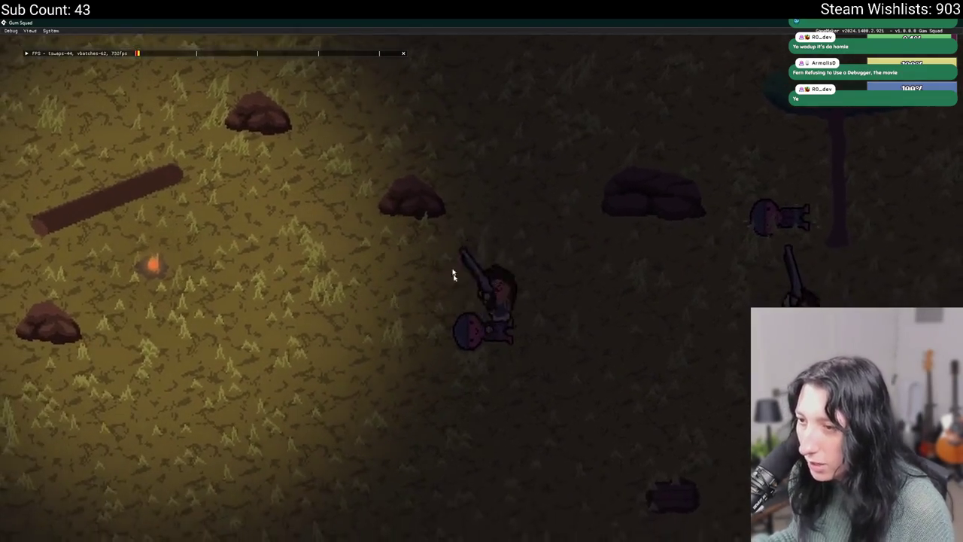
pyautogui.press('d')
pyautogui.click(440, 296)
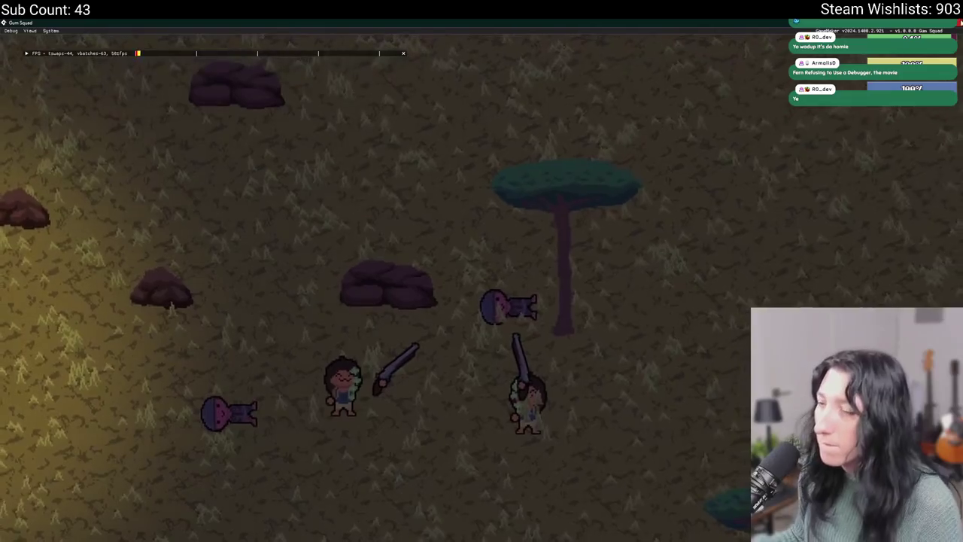
pyautogui.press('s')
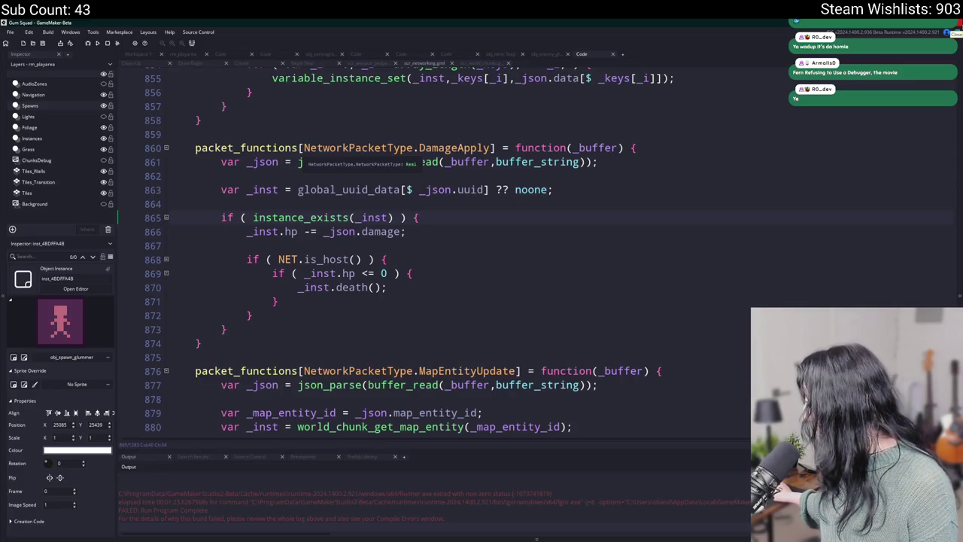
# Step: Rebuild, maximise the game, and join the friend found through the Steam friends search
pyautogui.click(105, 45)
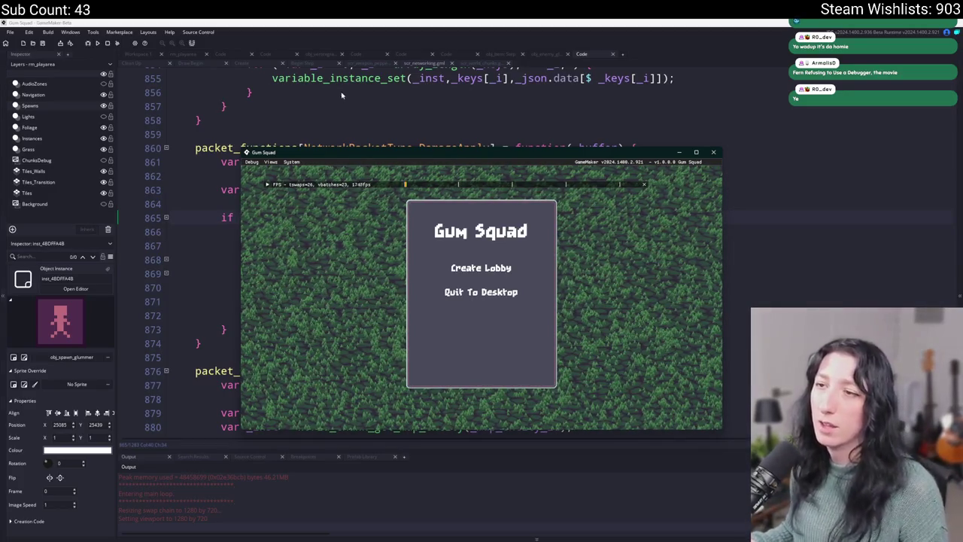
pyautogui.doubleClick(349, 154)
pyautogui.hotkey('shift', 'Tab')
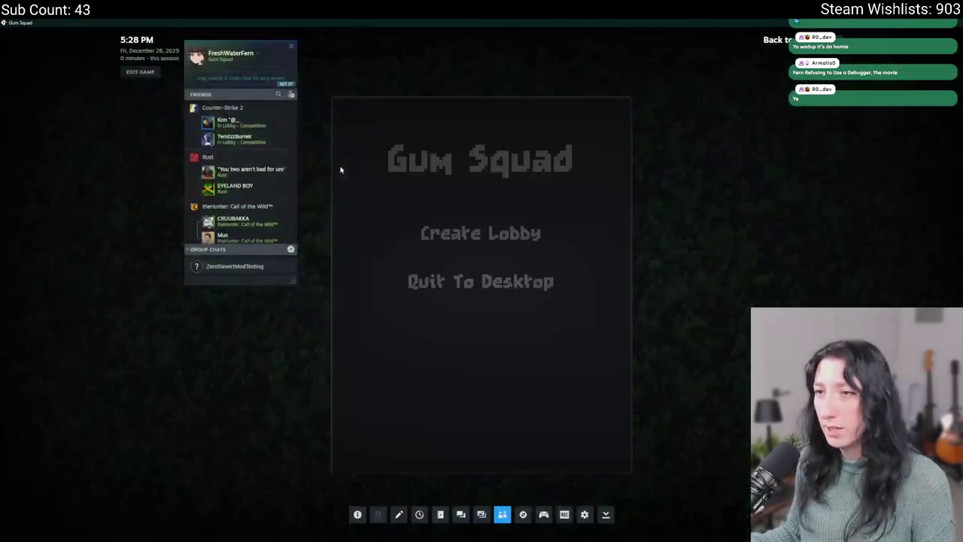
pyautogui.click(279, 94)
pyautogui.write('fer')
pyautogui.rightClick(245, 113)
pyautogui.click(267, 192)
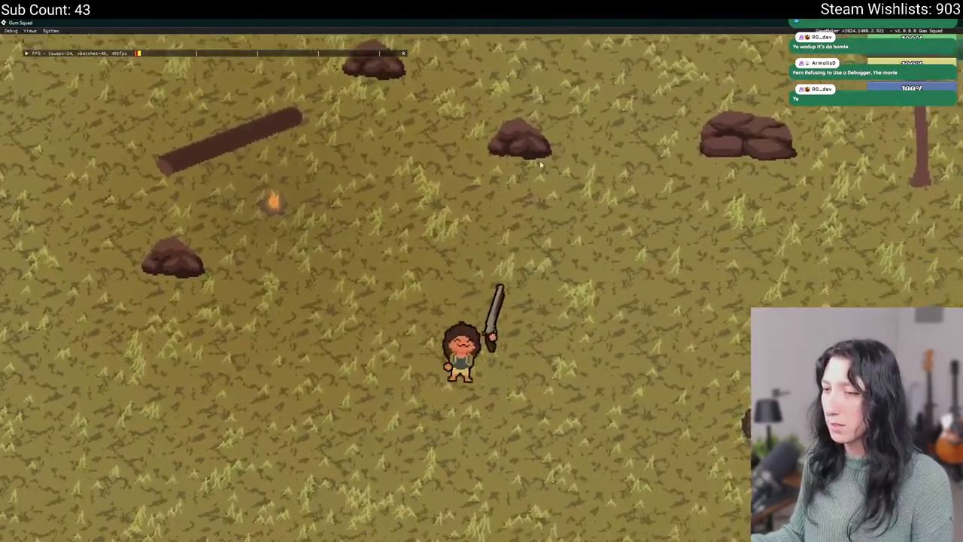
# Step: Swap the long gun into the inventory and equip the Pea Shooter revolver
pyautogui.press('Tab')
pyautogui.moveTo(526, 207); pyautogui.dragTo(260, 365)
pyautogui.moveTo(215, 325); pyautogui.dragTo(421, 207)
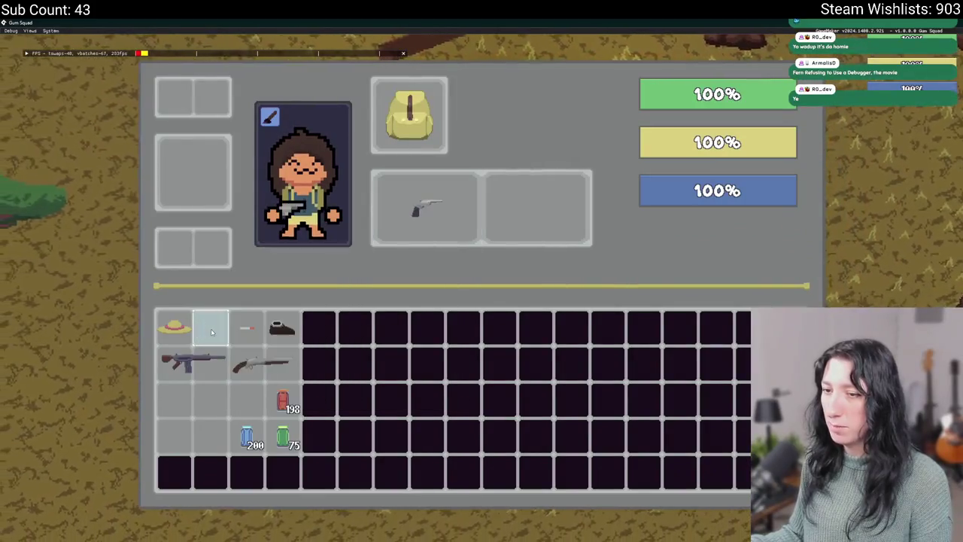
pyautogui.press('Tab')
# Step: Walk around the field toward the campfire, then quit back to the editor
pyautogui.press('w')
pyautogui.press('d')
pyautogui.press('a')
pyautogui.press('s')
pyautogui.press('s')
pyautogui.press('d')
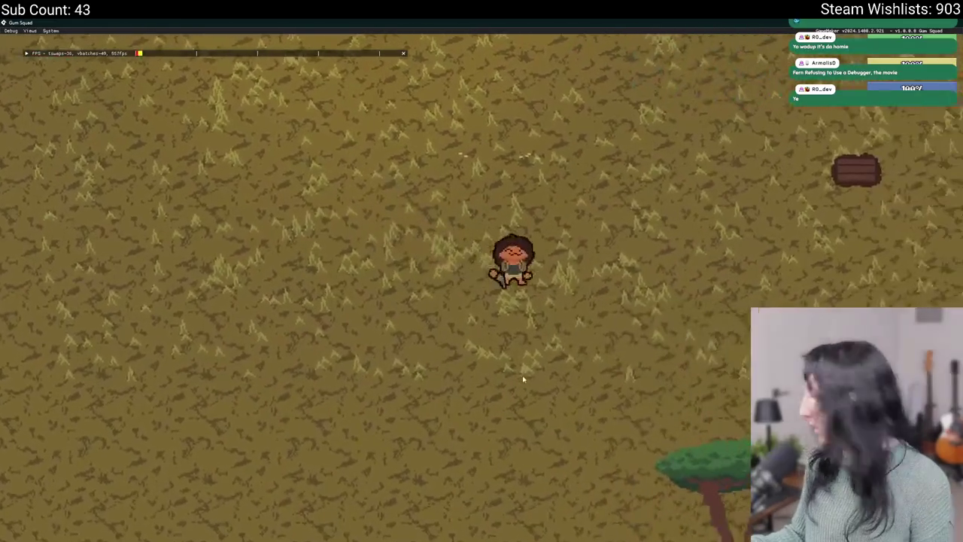
pyautogui.press('w')
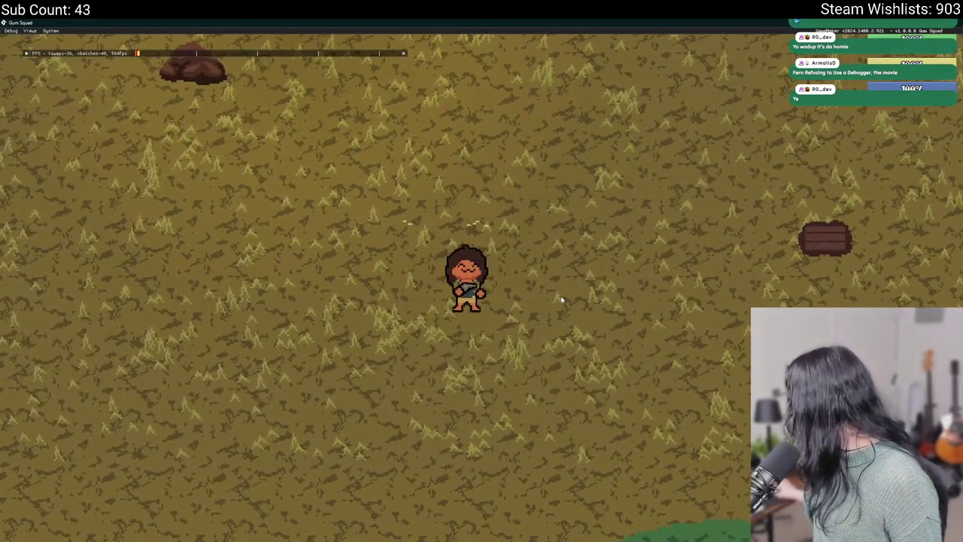
pyautogui.press('w')
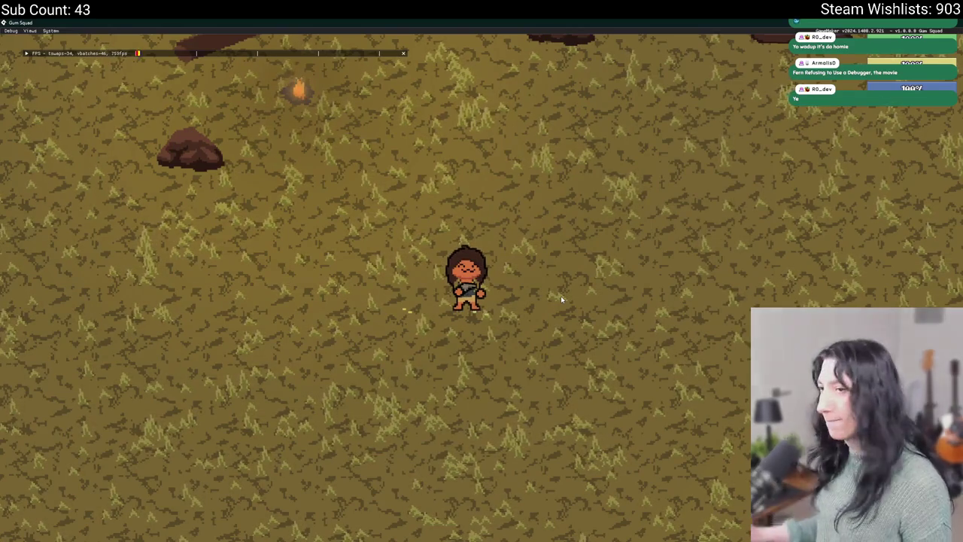
pyautogui.press('w')
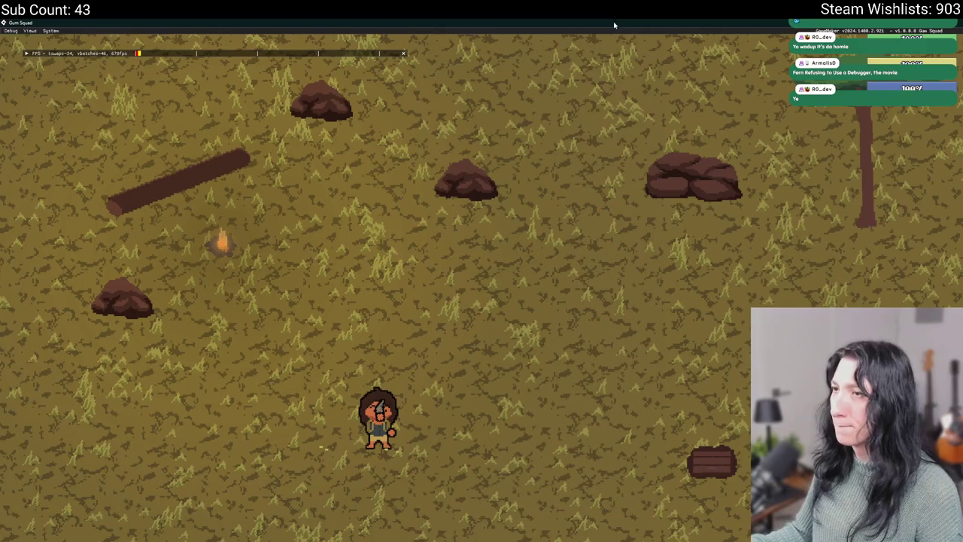
pyautogui.press('Escape')
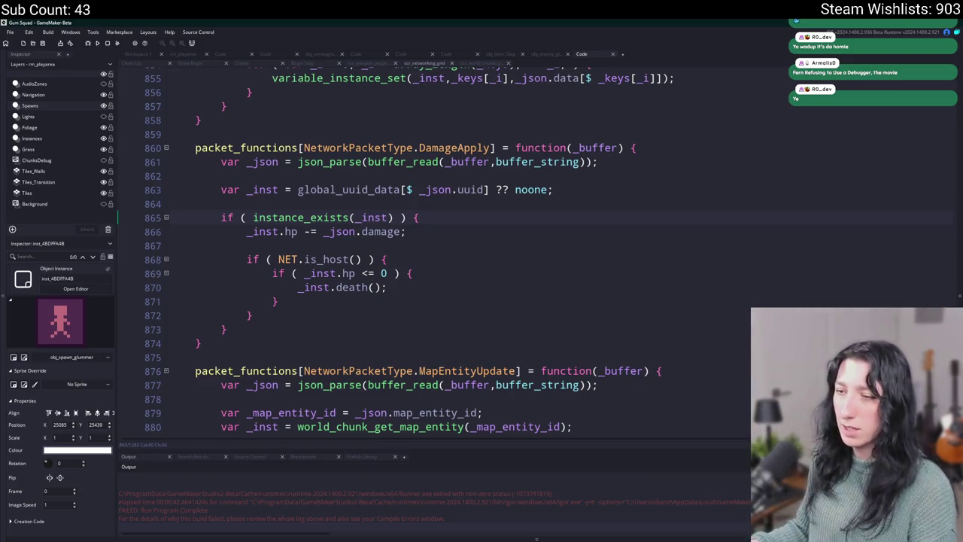
# Step: Rerun the game, join the searched-for friend via Steam, and abort the read-only scale code error
pyautogui.press('F5')
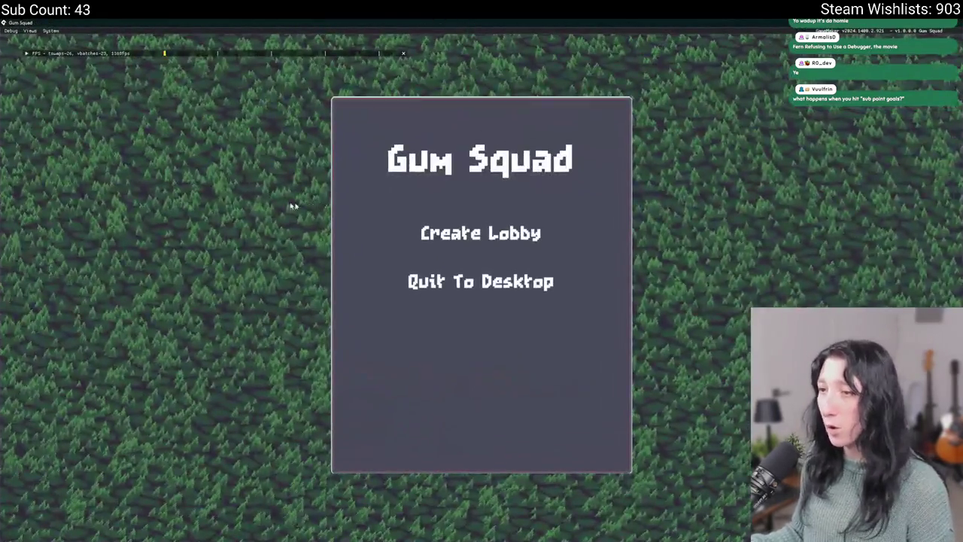
pyautogui.hotkey('shift', 'Tab')
pyautogui.click(223, 93)
pyautogui.write('fer')
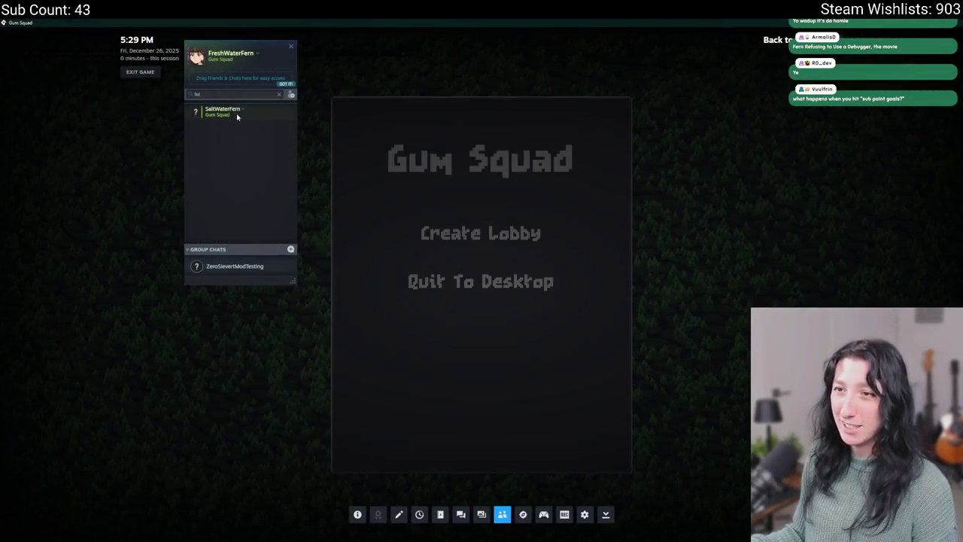
pyautogui.rightClick(236, 112)
pyautogui.click(253, 194)
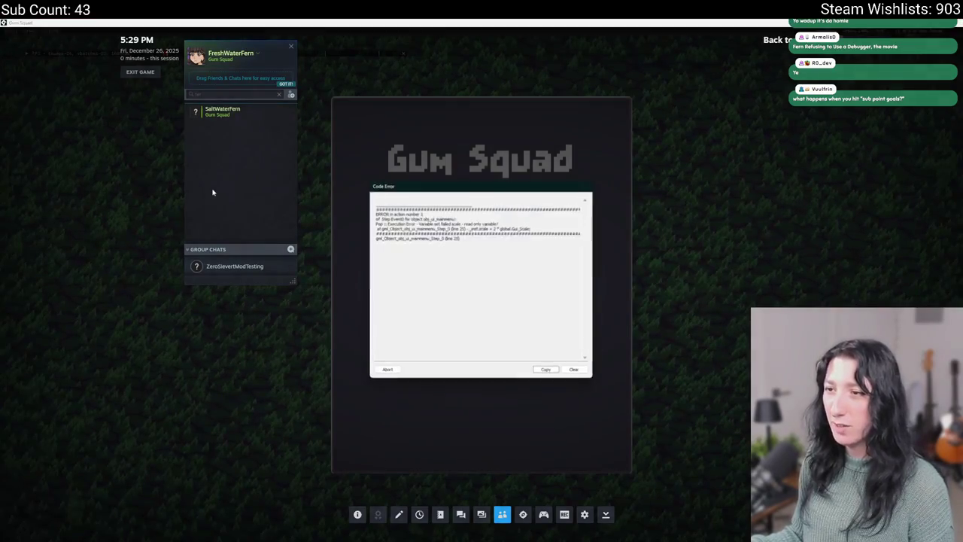
pyautogui.click(387, 371)
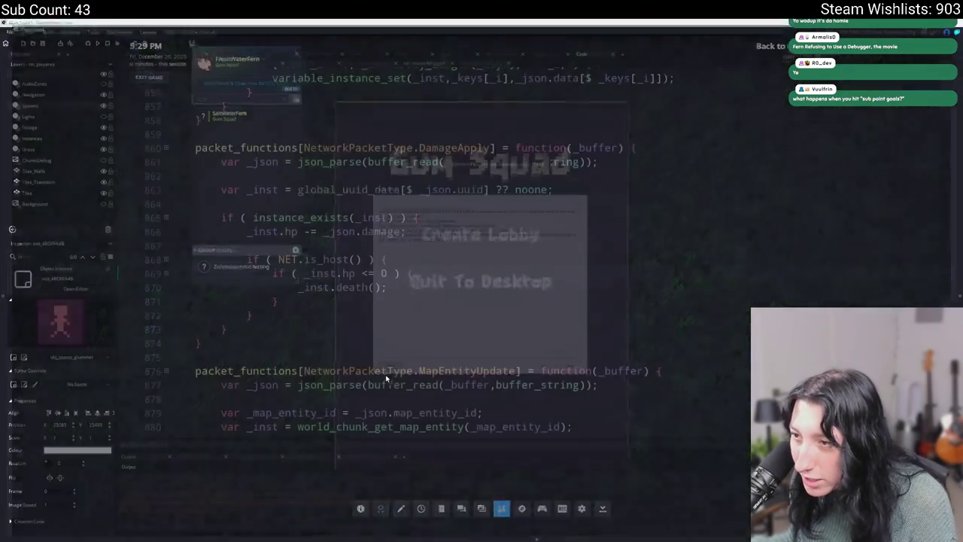
# Step: Find obj_ui_mainmenu with the asset search and open its Step event code
pyautogui.hotkey('ctrl', 't')
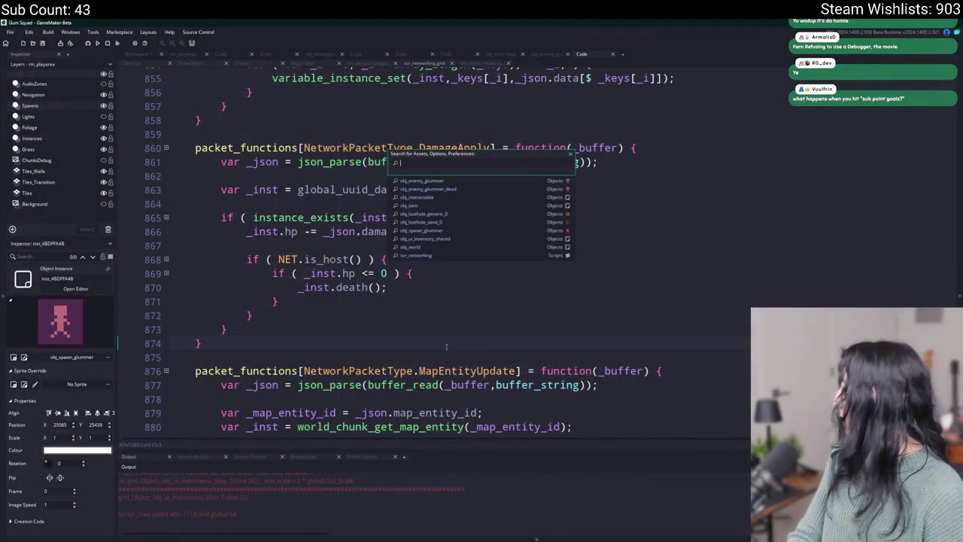
pyautogui.write('ui_mainmenu')
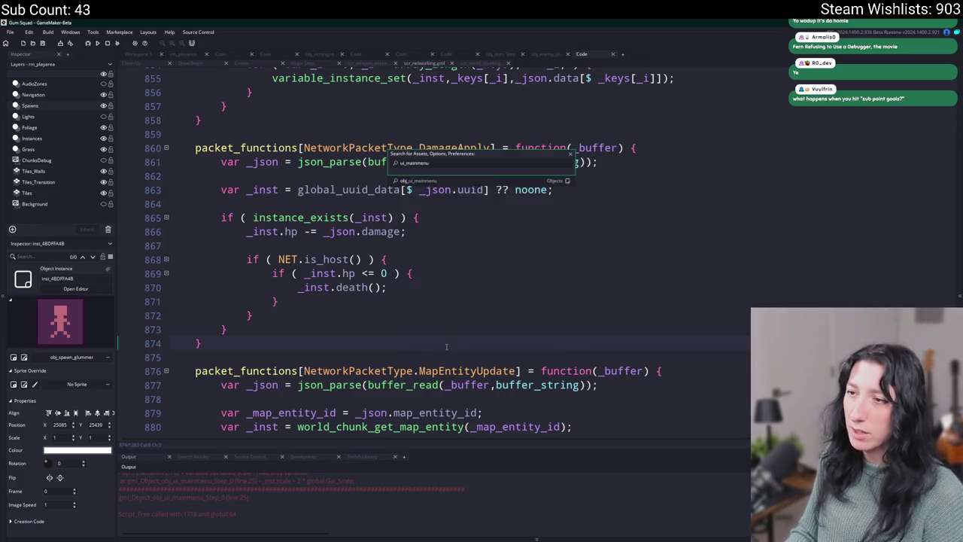
pyautogui.press('Return')
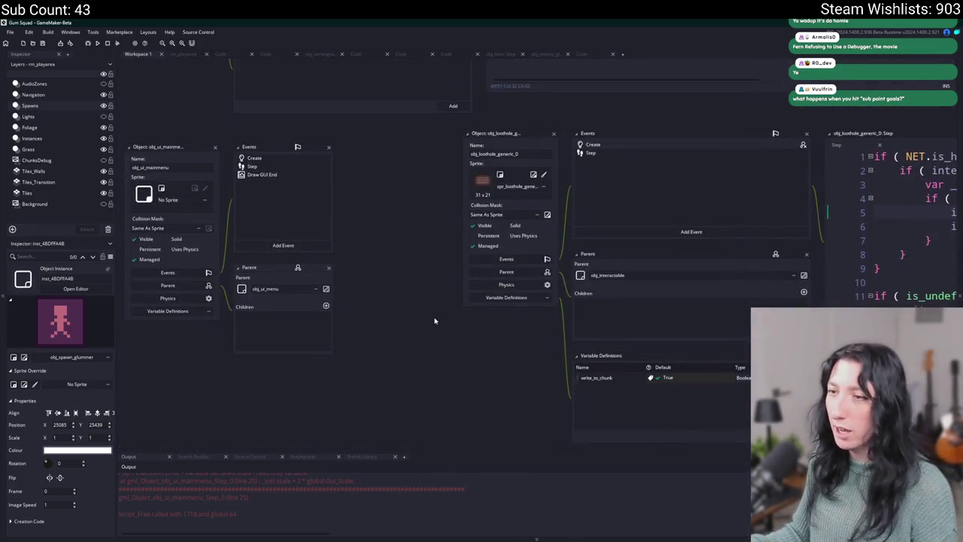
pyautogui.scroll(1, 311, 502)
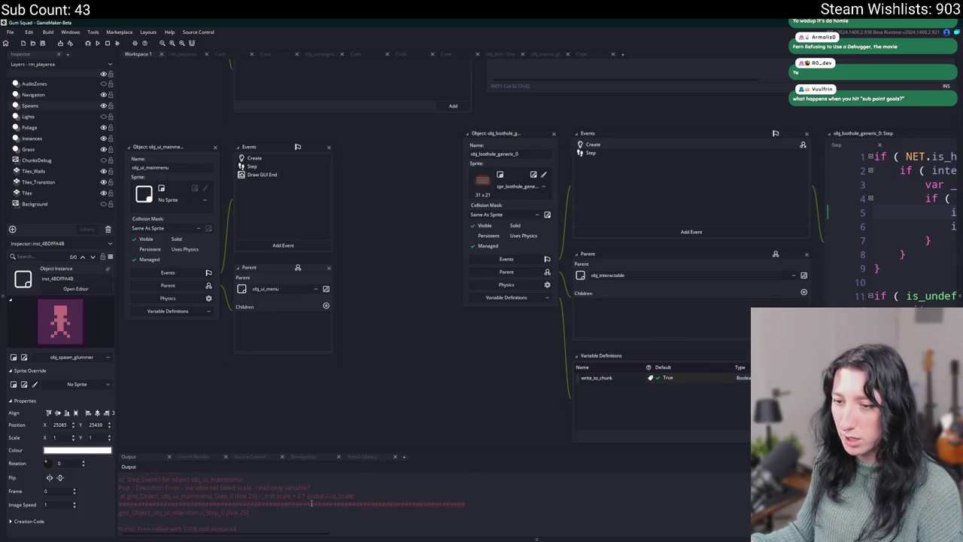
pyautogui.doubleClick(300, 167)
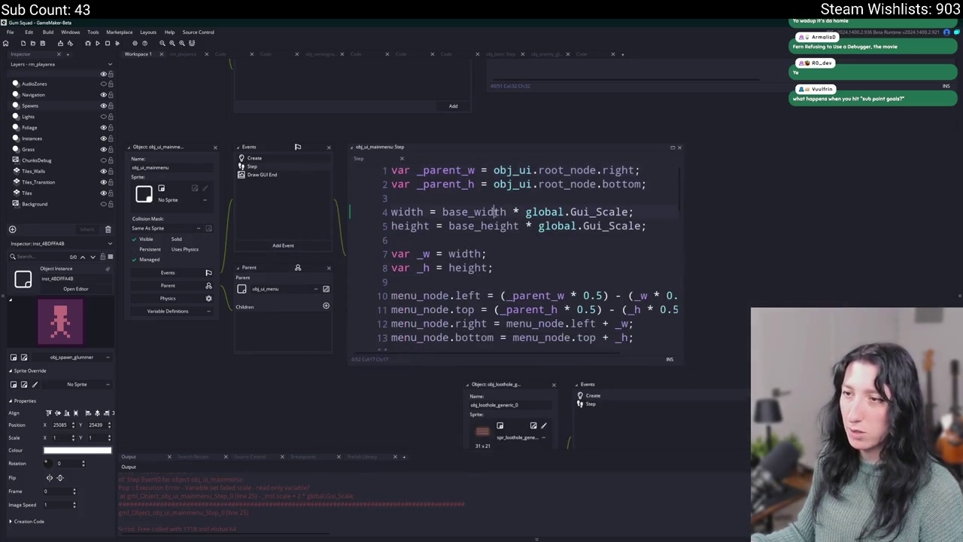
pyautogui.scroll(-3, 495, 214)
pyautogui.scroll(2, 416, 256)
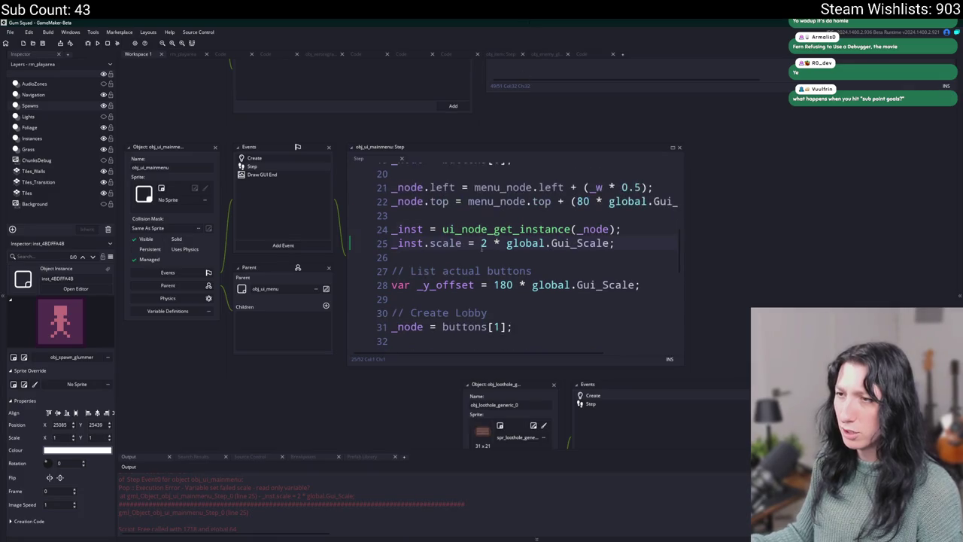
# Step: Insert an 'if ( !instance_exists(_inst ) { exit; }' guard after line 24, then run with F5
pyautogui.doubleClick(411, 259)
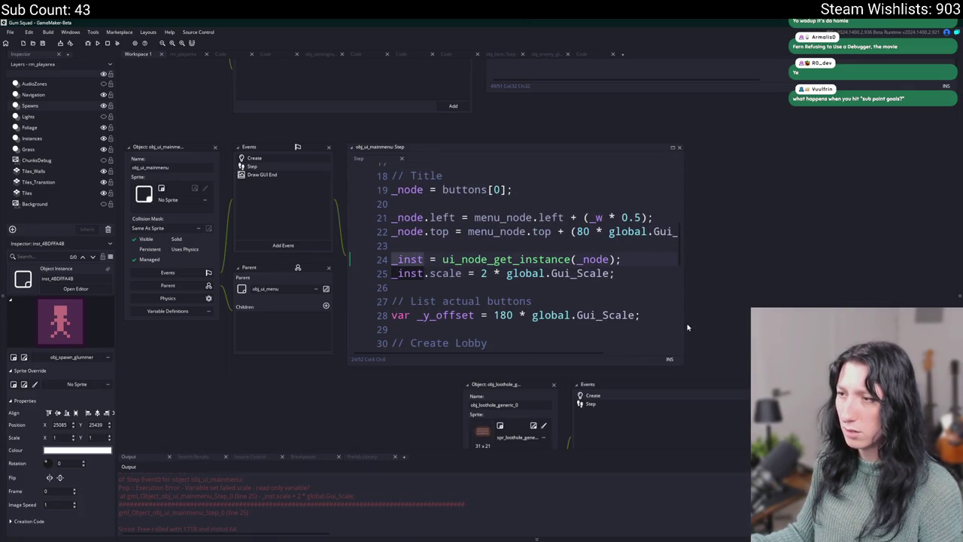
pyautogui.moveTo(727, 316); pyautogui.dragTo(786, 316)
pyautogui.click(647, 253)
pyautogui.press('Return')
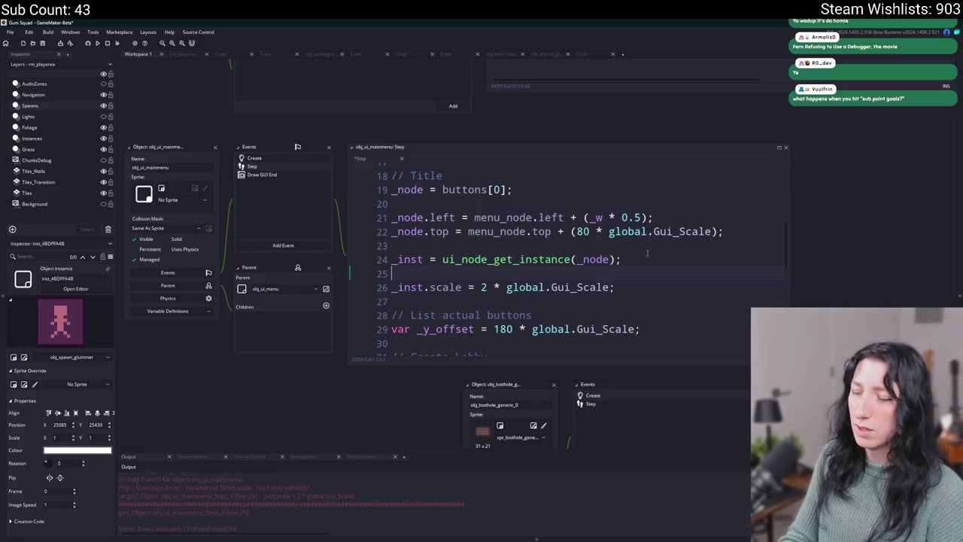
pyautogui.write('if ( instance_exists(_inst ) {')
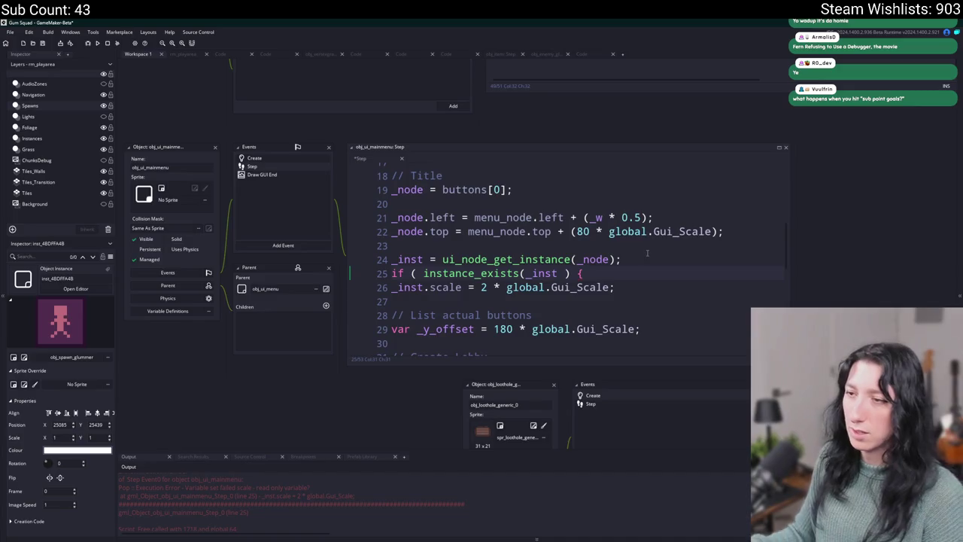
pyautogui.click(424, 274)
pyautogui.write('!')
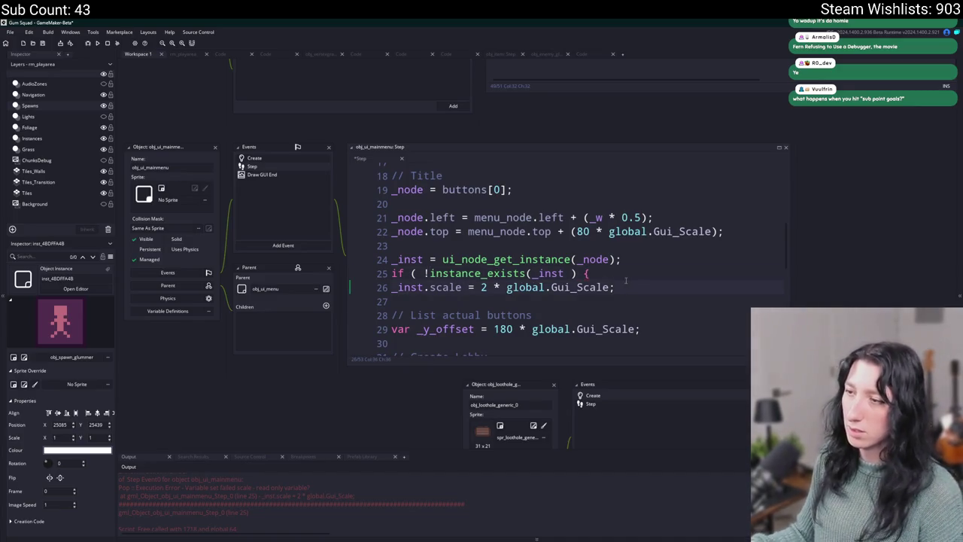
pyautogui.write('exit;')
pyautogui.press('Return')
pyautogui.press('F5')
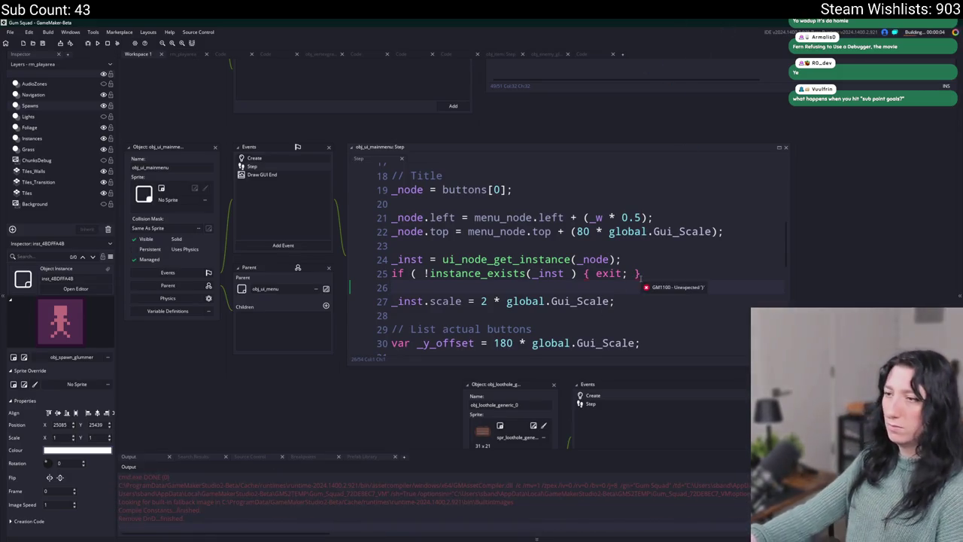
# Step: Add the missing ')' to the instance_exists guard on line 25 and rebuild the game
pyautogui.click(586, 273)
pyautogui.write(')')
pyautogui.click(104, 45)
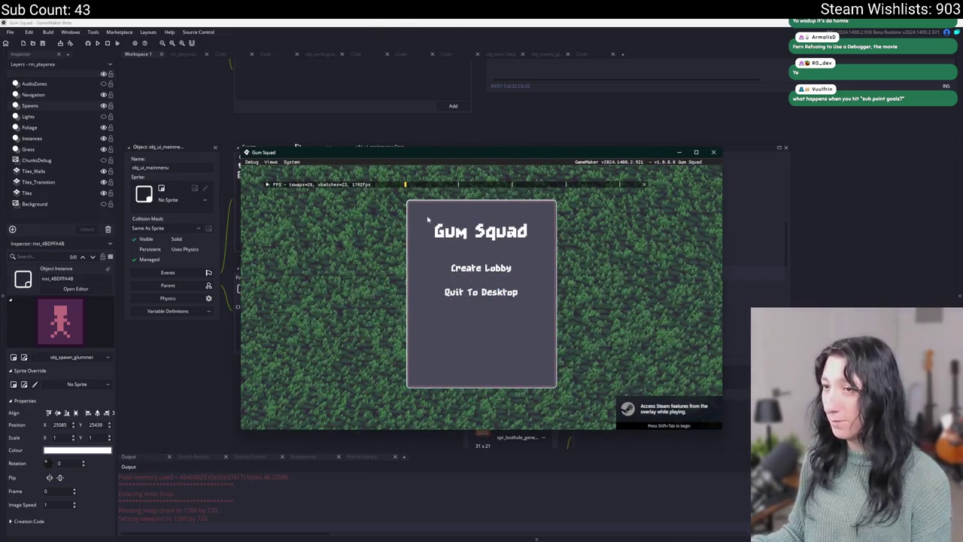
# Step: Invite a friend to the lobby through the Steam overlay and maximize the game window
pyautogui.hotkey('shift', 'Tab')
pyautogui.write('fer')
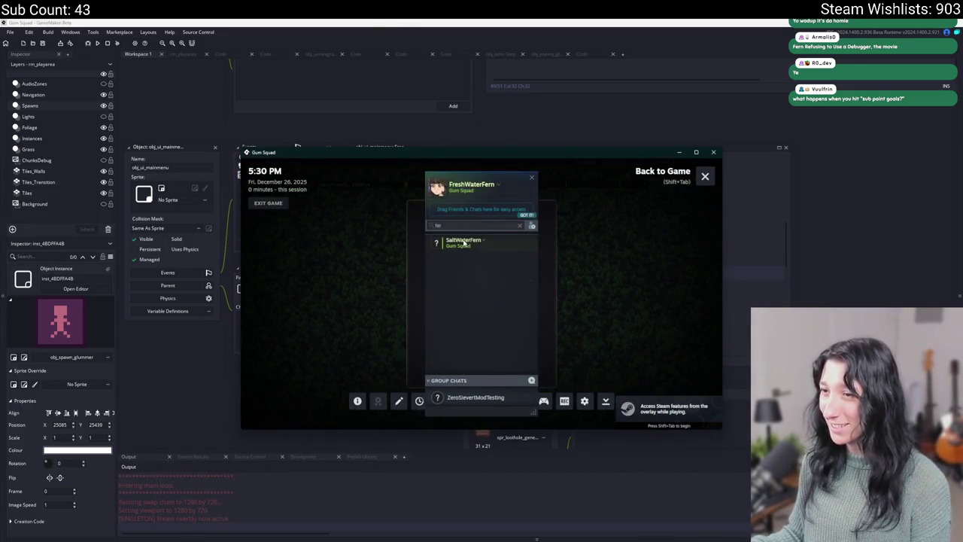
pyautogui.rightClick(465, 245)
pyautogui.click(482, 320)
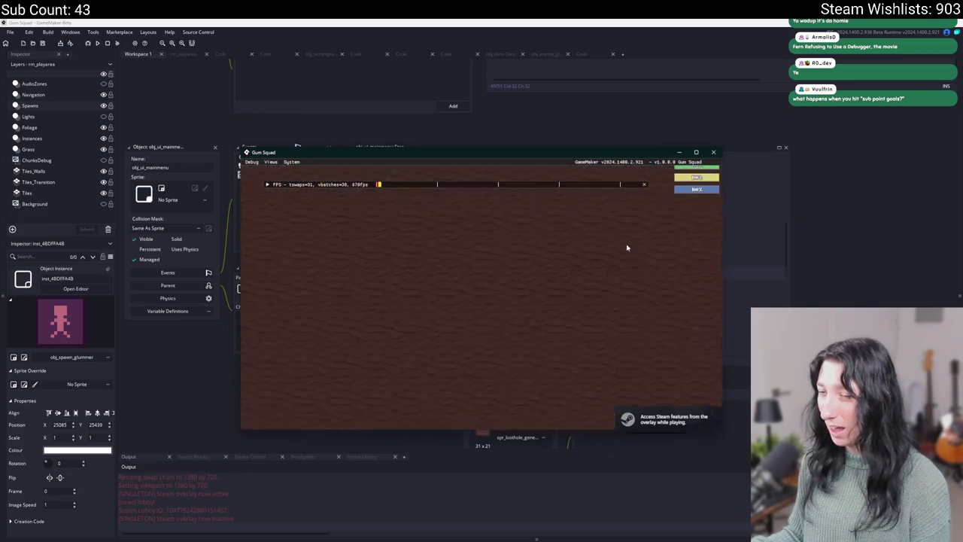
pyautogui.click(696, 153)
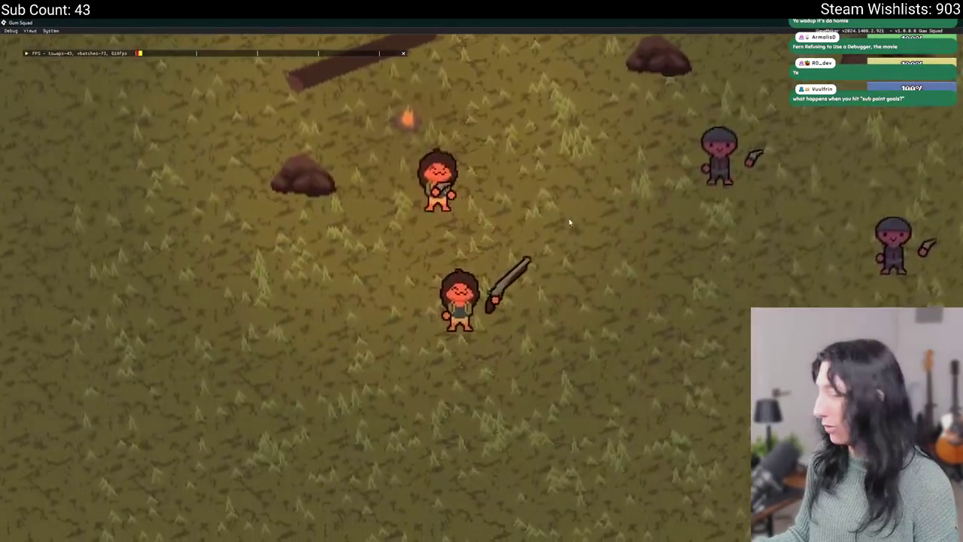
# Step: Equip the Pea Shooter from the inventory and walk toward the enemies
pyautogui.press('Tab')
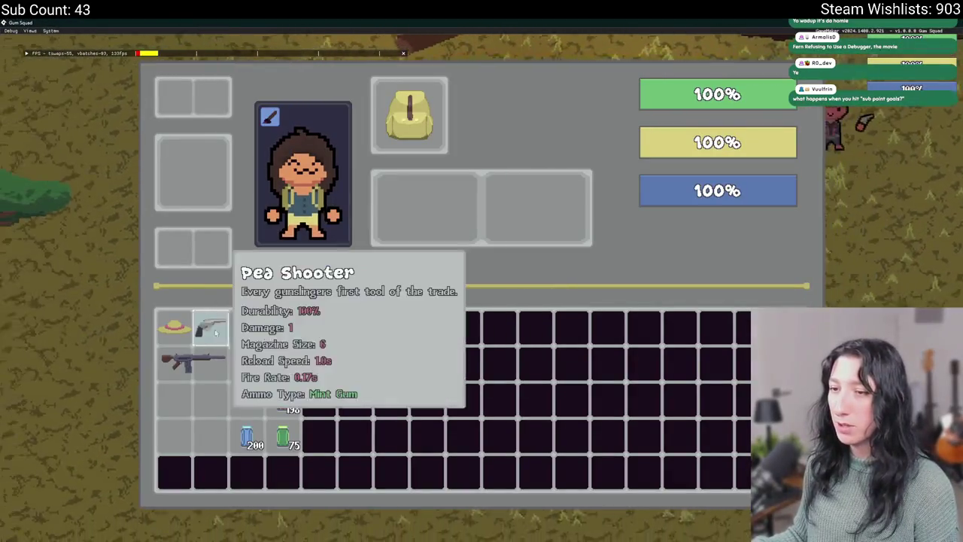
pyautogui.doubleClick(220, 333)
pyautogui.press('Tab')
pyautogui.press('d')
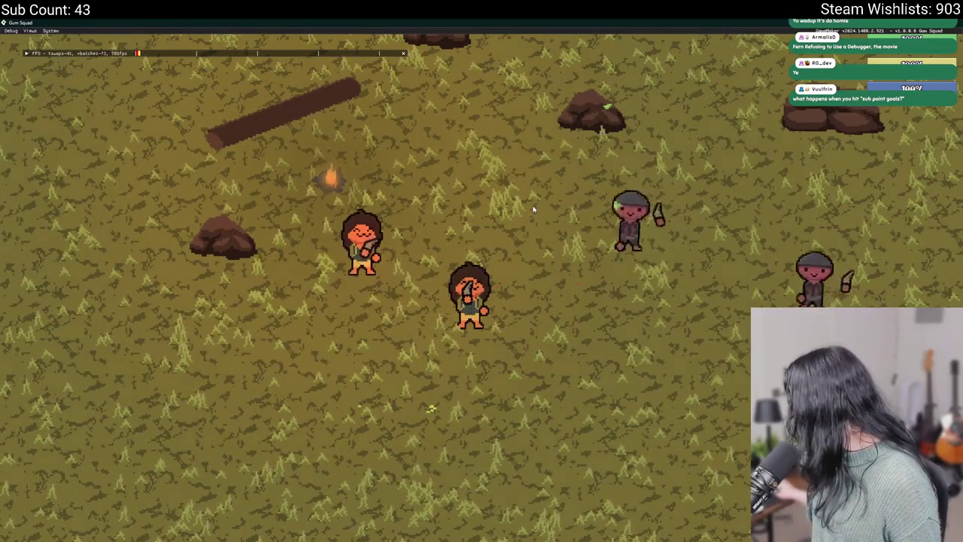
pyautogui.press('w')
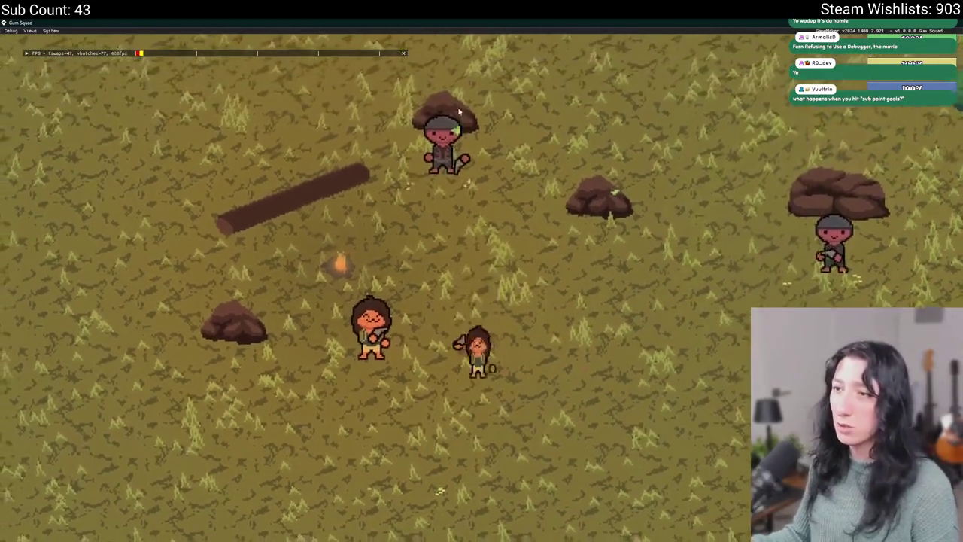
# Step: Knock down the two nearby enemies, then leave the game and return to the editor
pyautogui.click(460, 111)
pyautogui.press('w')
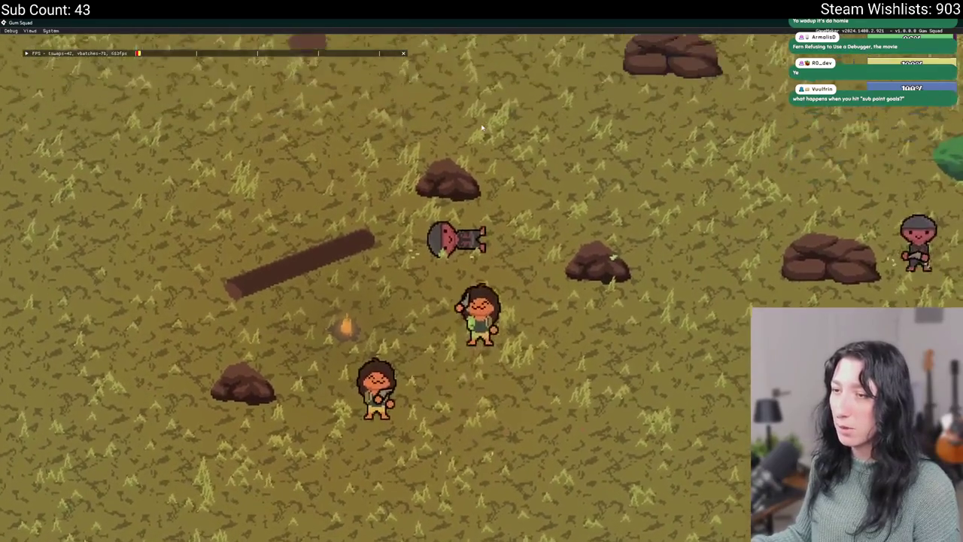
pyautogui.press('s')
pyautogui.press('d')
pyautogui.click(662, 143)
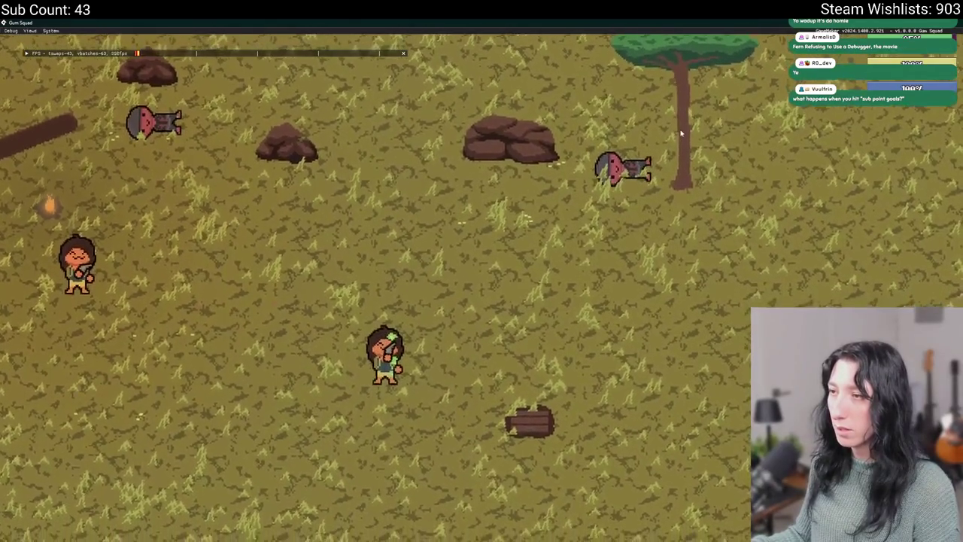
pyautogui.press('w')
pyautogui.press('a')
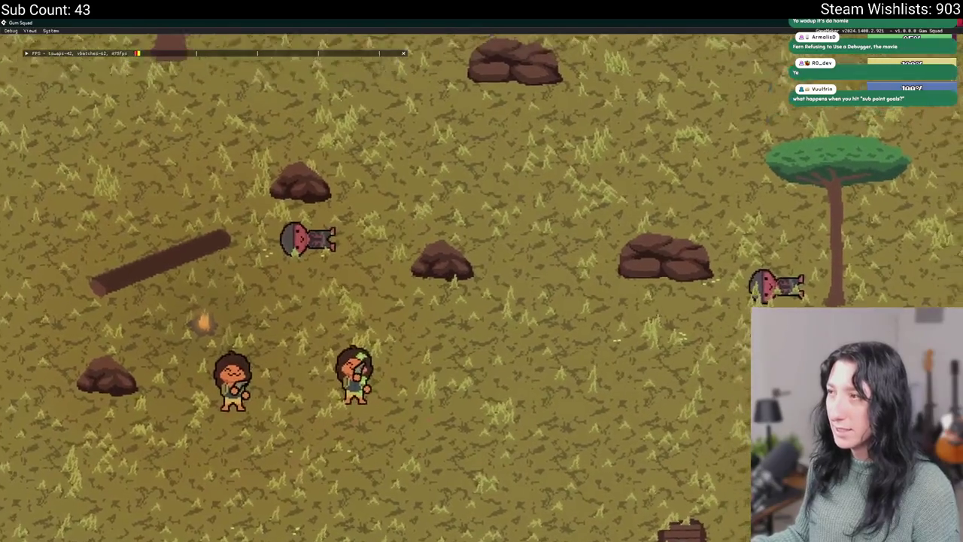
pyautogui.press('w')
pyautogui.press('d')
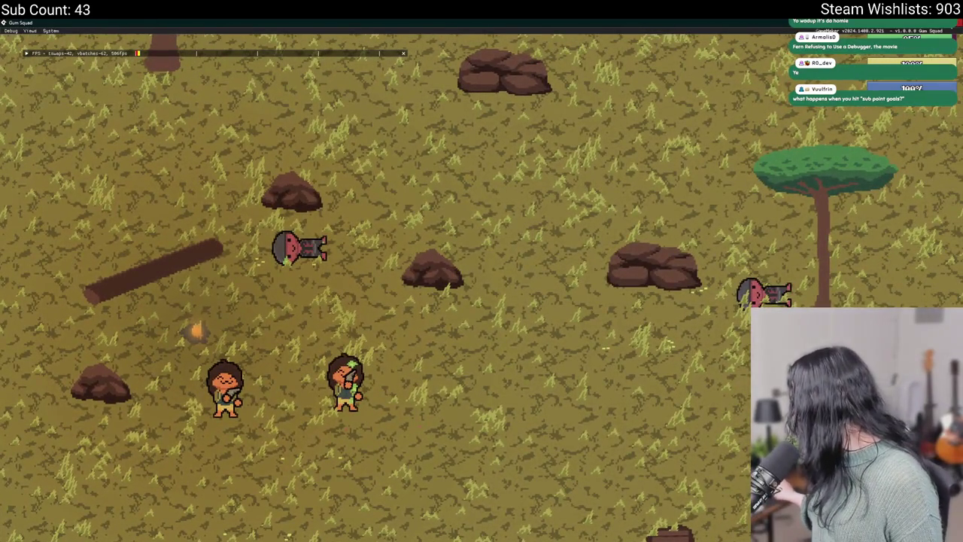
pyautogui.hotkey('alt', 'Tab')
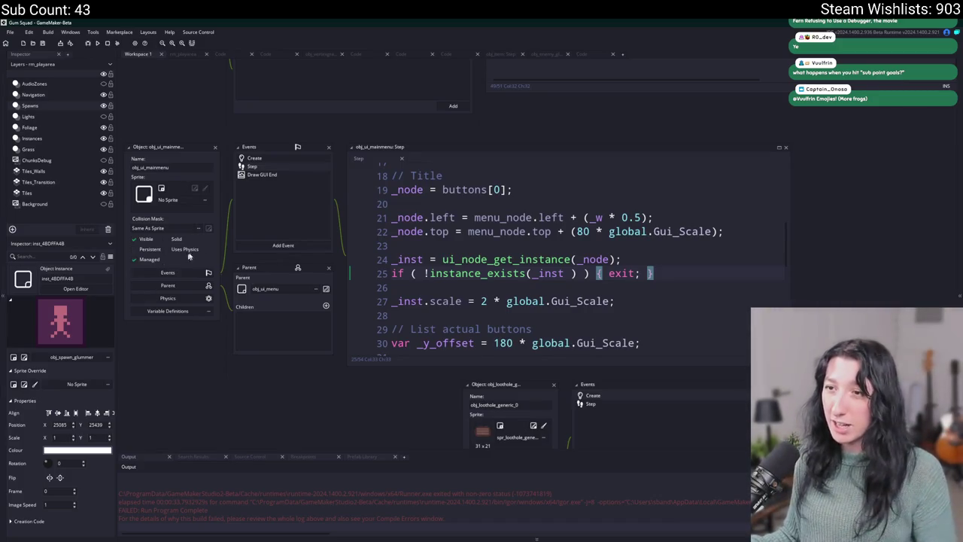
# Step: Close the main menu editors and open network_send_npc_death in scr_networking through an asset search
pyautogui.moveTo(177, 260); pyautogui.dragTo(219, 309)
pyautogui.click(258, 197)
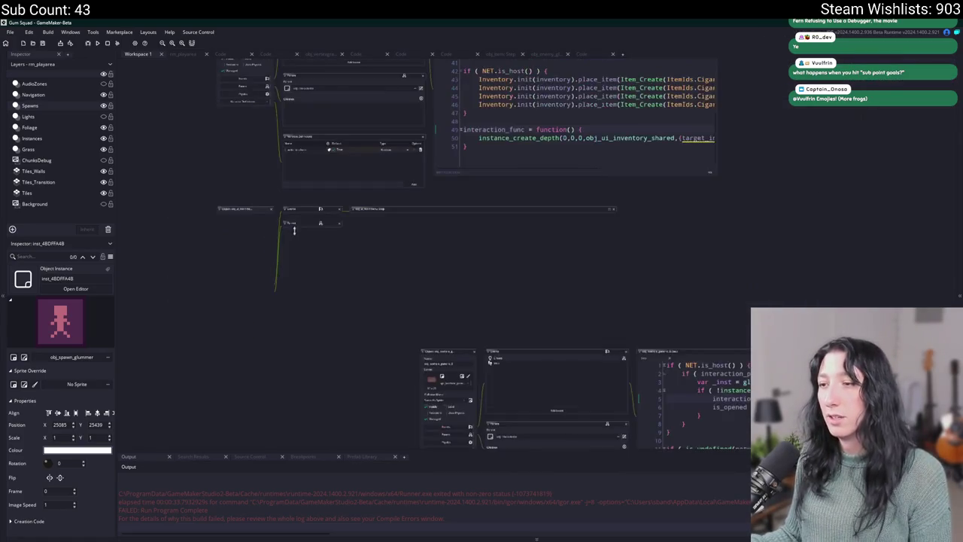
pyautogui.scroll(4, 656, 315)
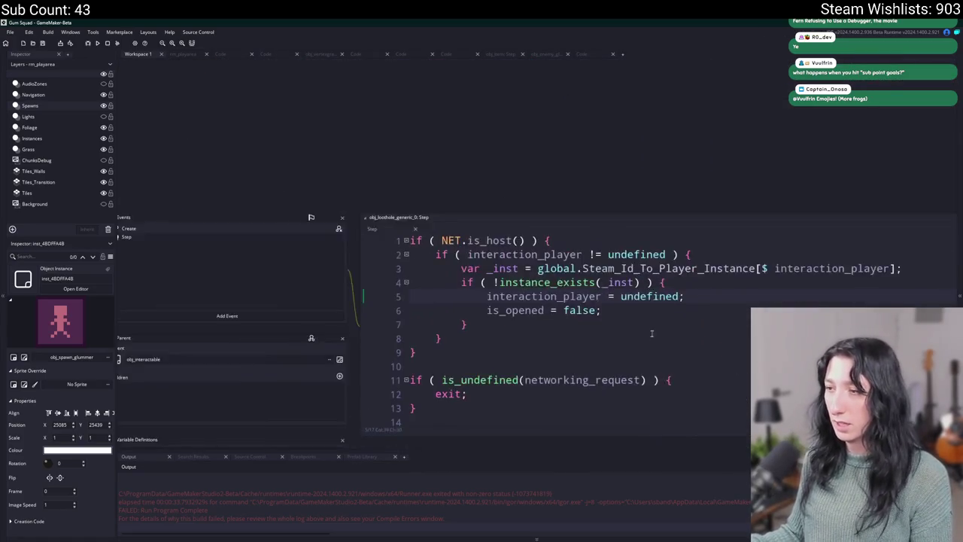
pyautogui.scroll(-4, 595, 278)
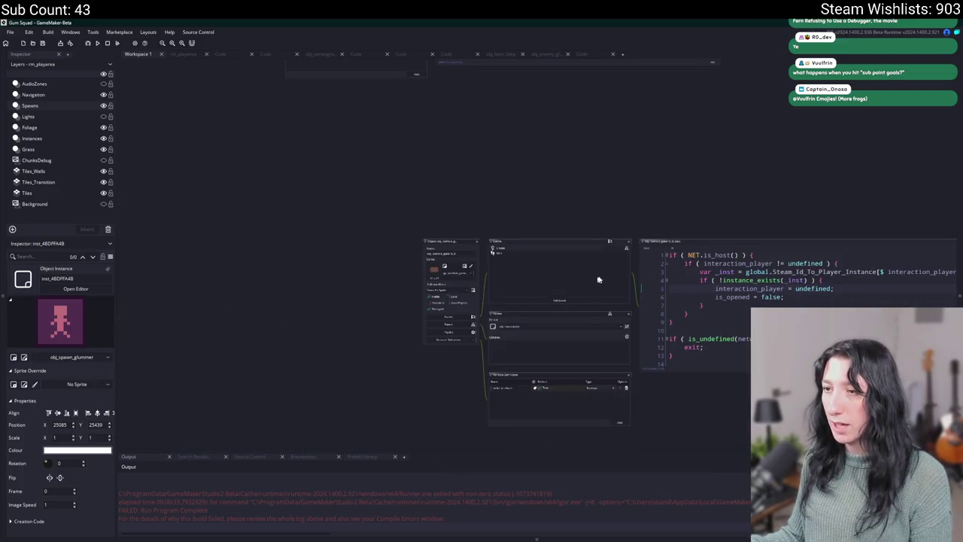
pyautogui.scroll(2, 469, 273)
pyautogui.scroll(-5, 544, 306)
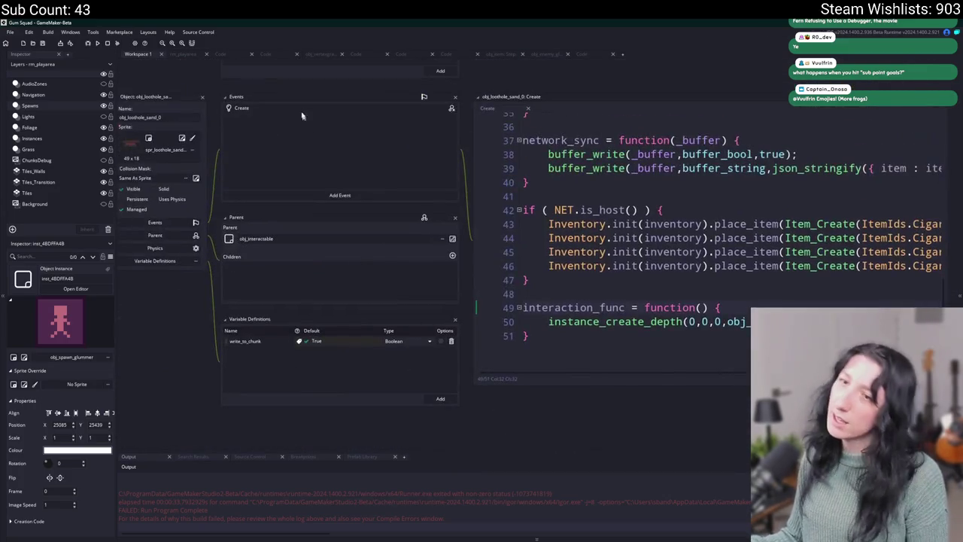
pyautogui.hotkey('ctrl', 't')
pyautogui.write('pc_')
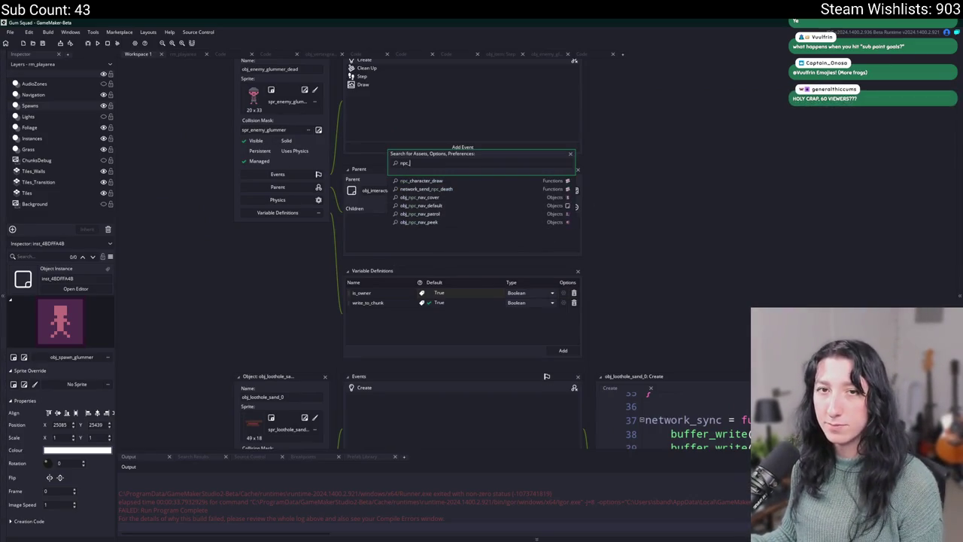
pyautogui.click(473, 189)
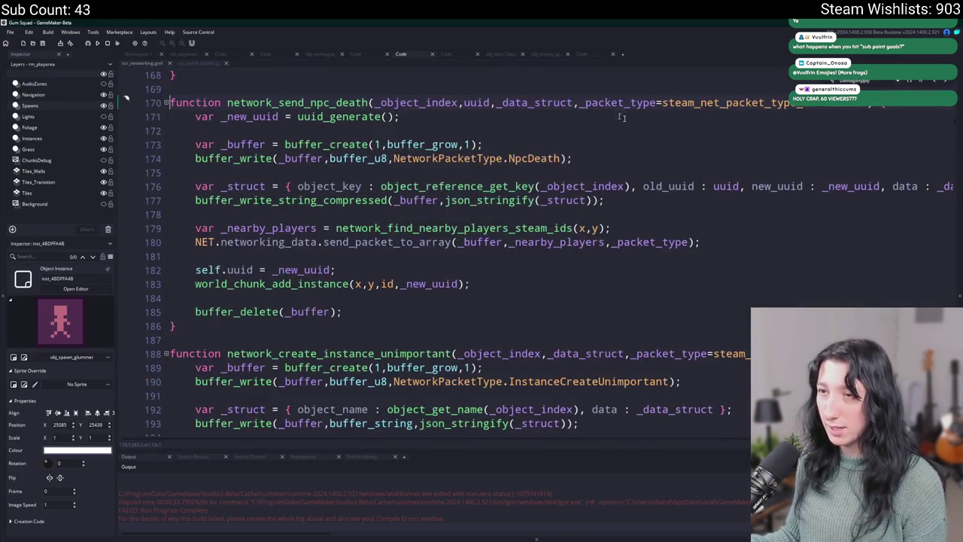
# Step: Trace uuid usage, the NpcDeath packet handler and the places that send NpcDeath packets
pyautogui.scroll(1, 668, 180)
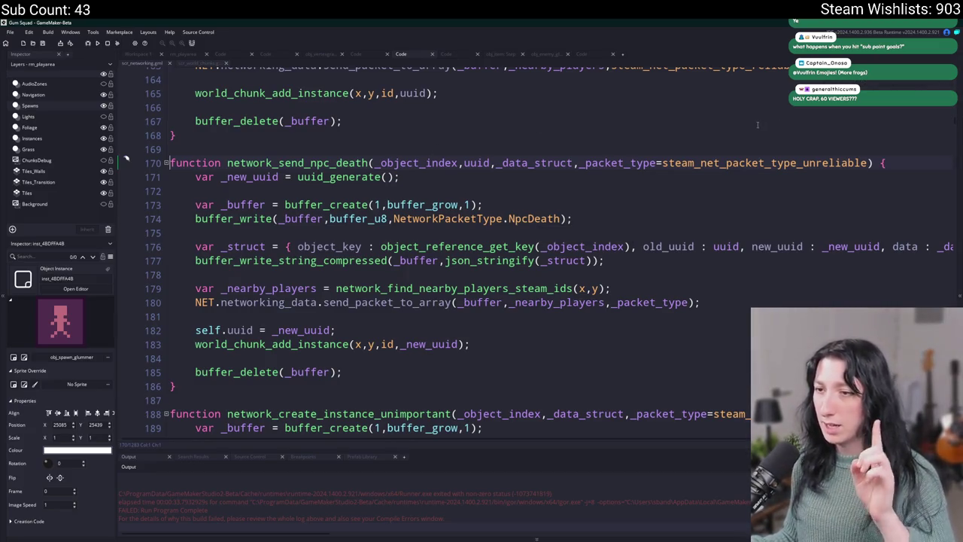
pyautogui.click(490, 162)
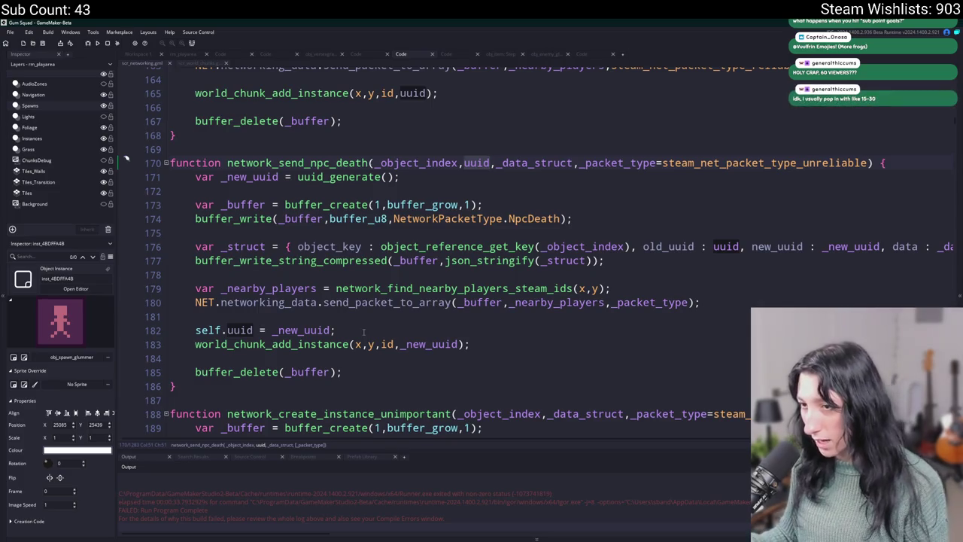
pyautogui.click(562, 218)
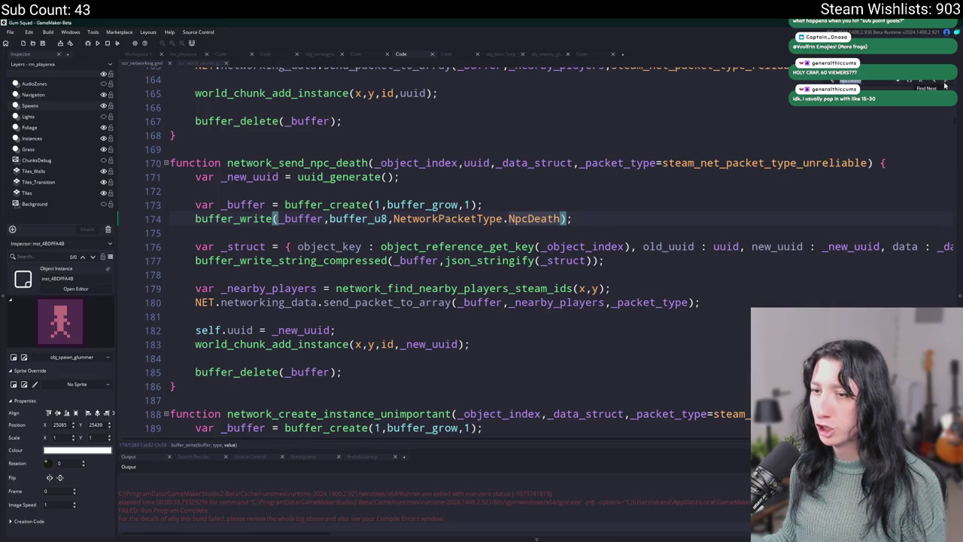
pyautogui.press('F12')
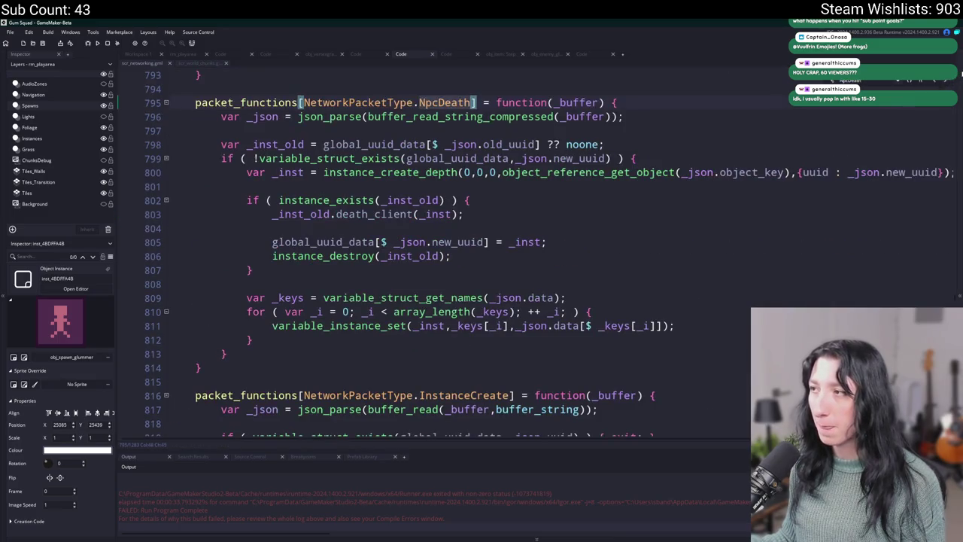
pyautogui.scroll(1, 667, 109)
pyautogui.click(663, 152)
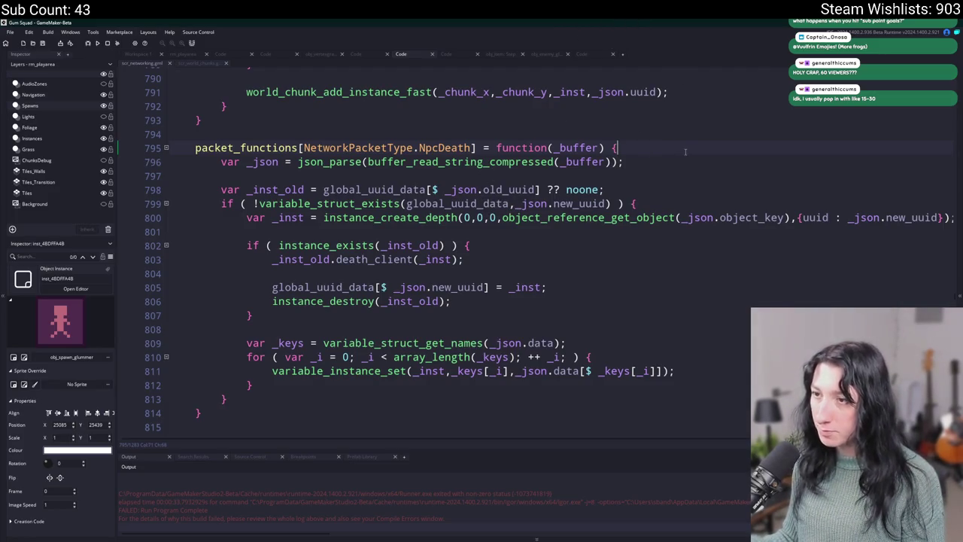
pyautogui.click(468, 147)
pyautogui.hotkey('ctrl', 'F3')
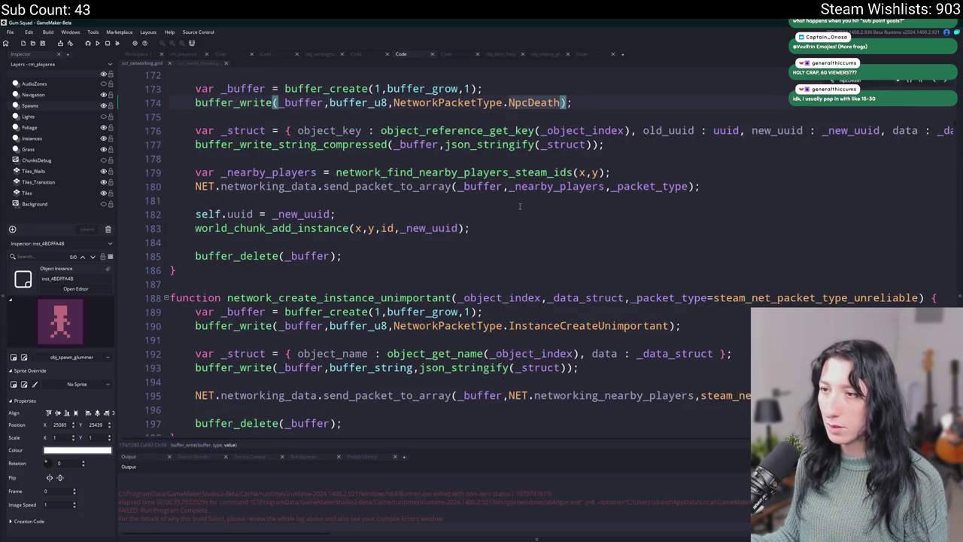
# Step: Change line 179 to call network_find_nearby_players_steam_ids_only and jump to its definition
pyautogui.click(573, 171)
pyautogui.write('_')
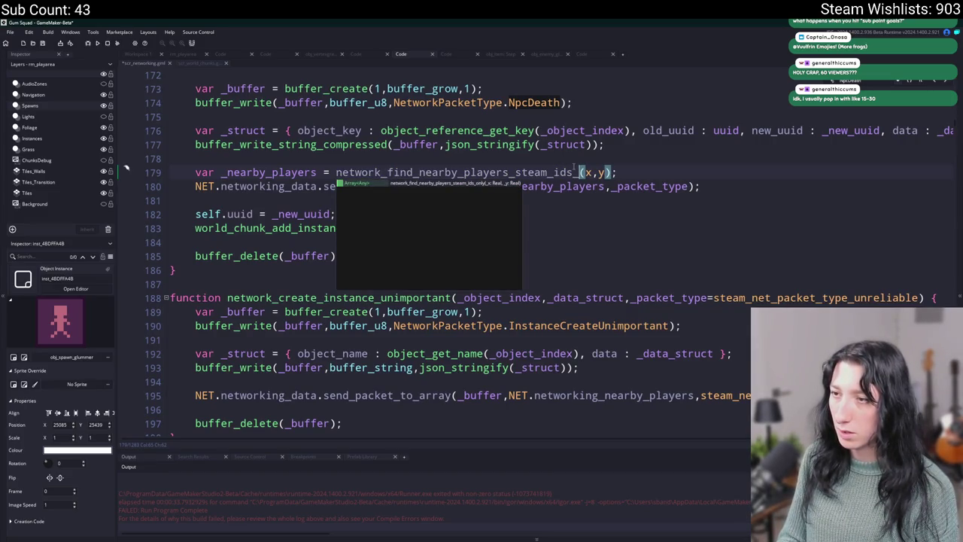
pyautogui.press('BackSpace')
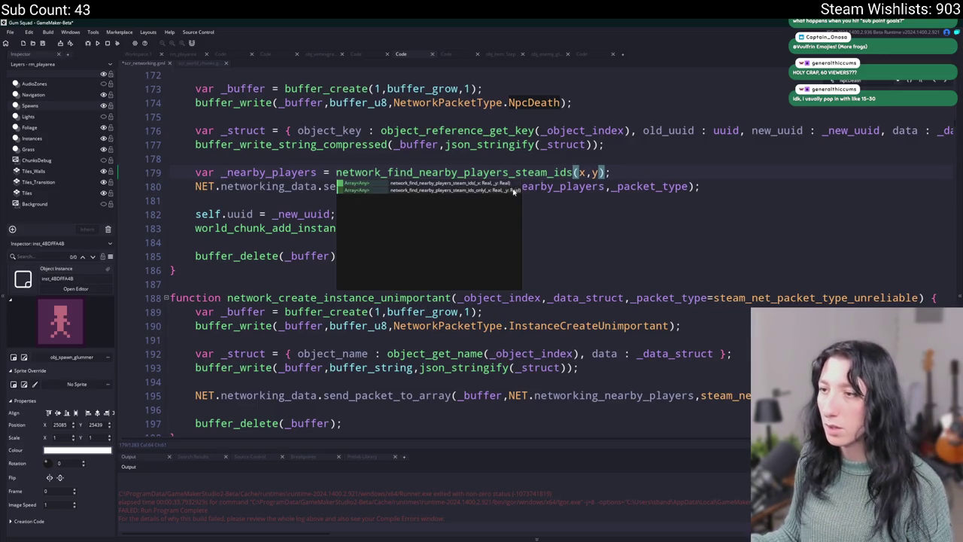
pyautogui.press('Return')
pyautogui.press('F12')
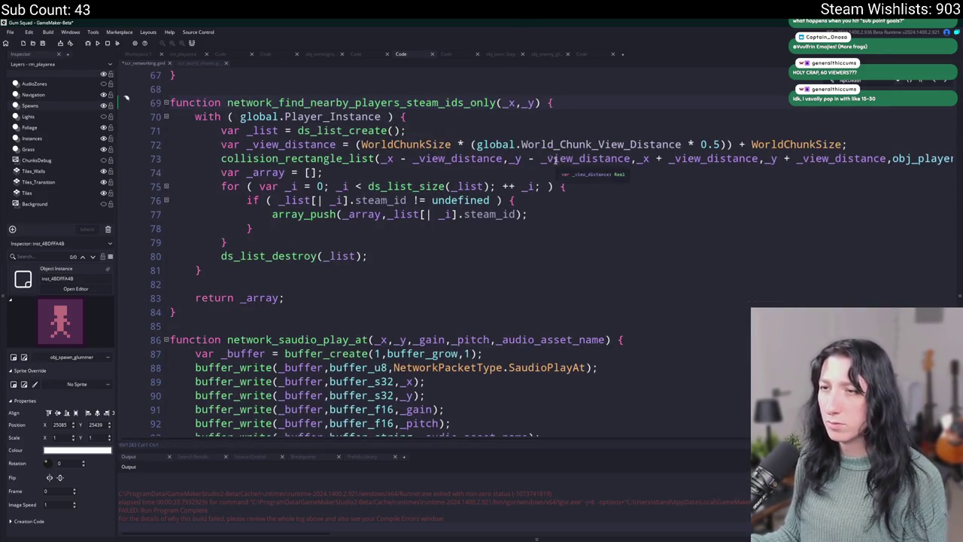
# Step: Compare with the steam_ids definition on line 48 and remove '_only' from the line 179 call
pyautogui.scroll(7, 375, 241)
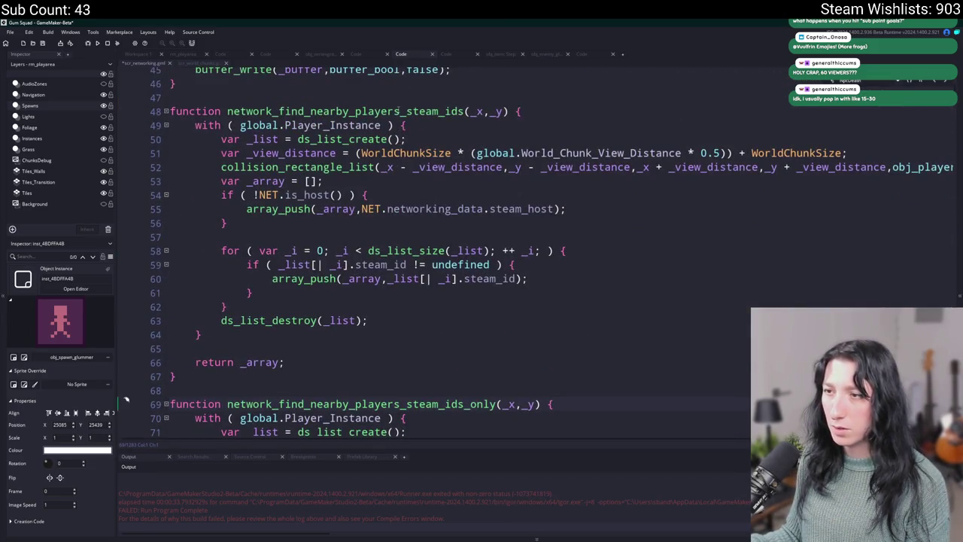
pyautogui.click(399, 110)
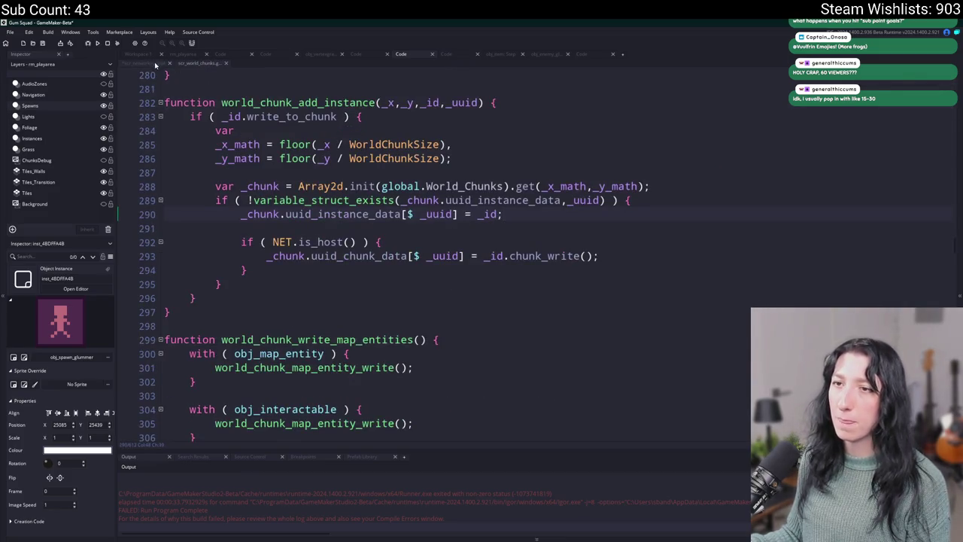
pyautogui.hotkey('alt', 'Left')
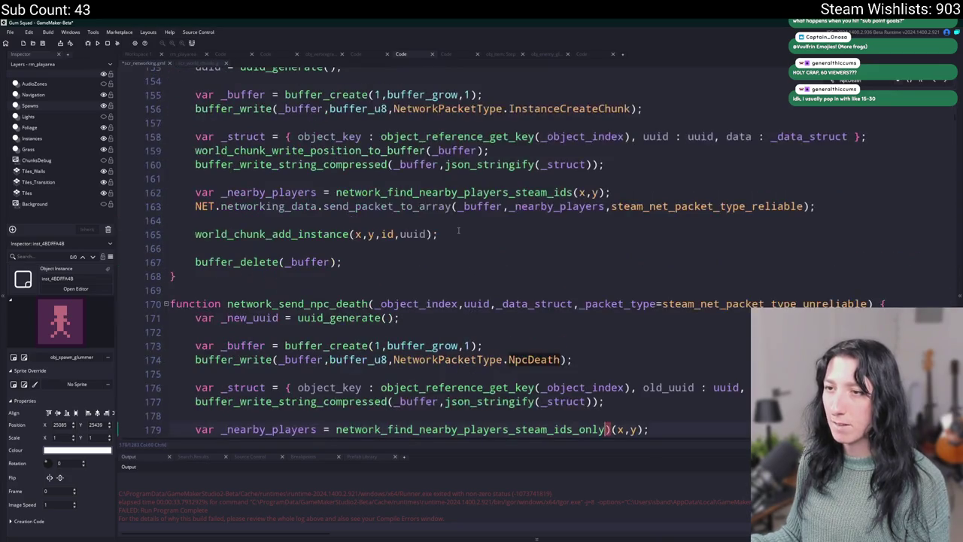
pyautogui.scroll(-1, 446, 231)
pyautogui.click(607, 384)
pyautogui.press('BackSpace')
pyautogui.press('BackSpace')
pyautogui.press('BackSpace')
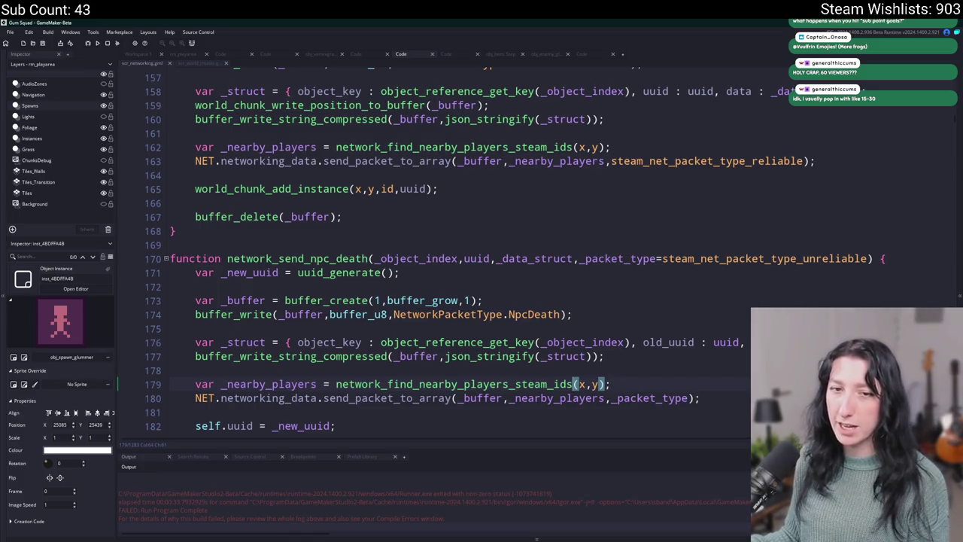
# Step: Jump from NpcDeath on line 174 to its packet handler at line 795
pyautogui.scroll(-1, 648, 322)
pyautogui.click(648, 323)
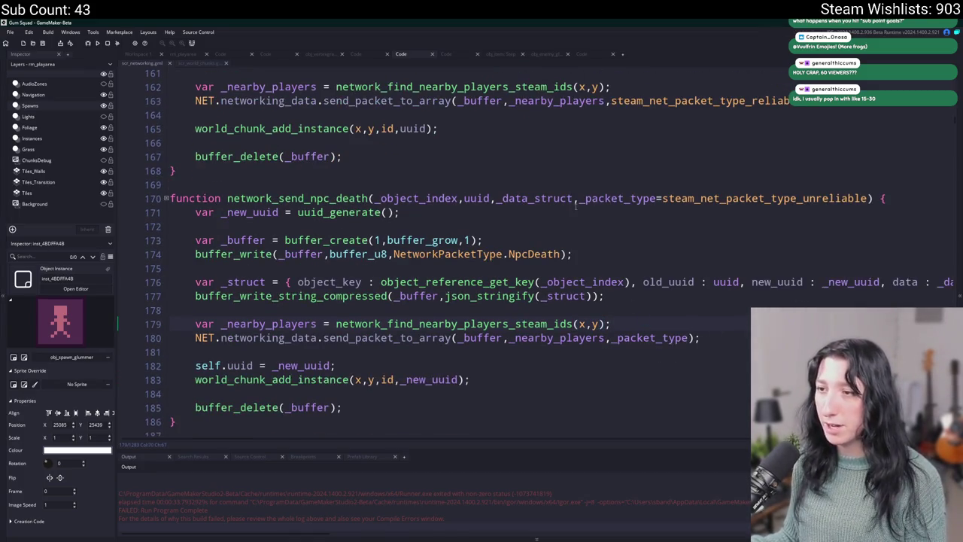
pyautogui.click(525, 273)
pyautogui.click(569, 254)
pyautogui.scroll(-1, 565, 254)
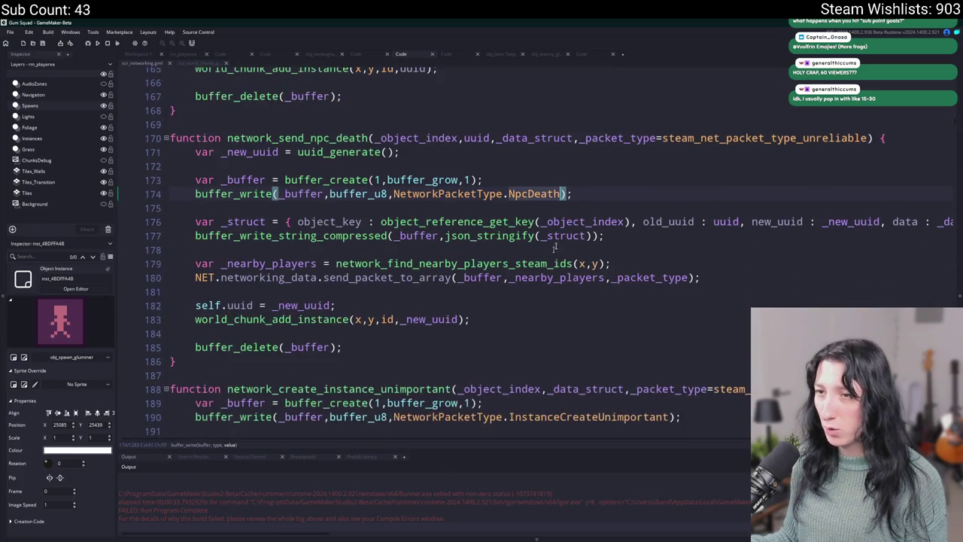
pyautogui.press('F3')
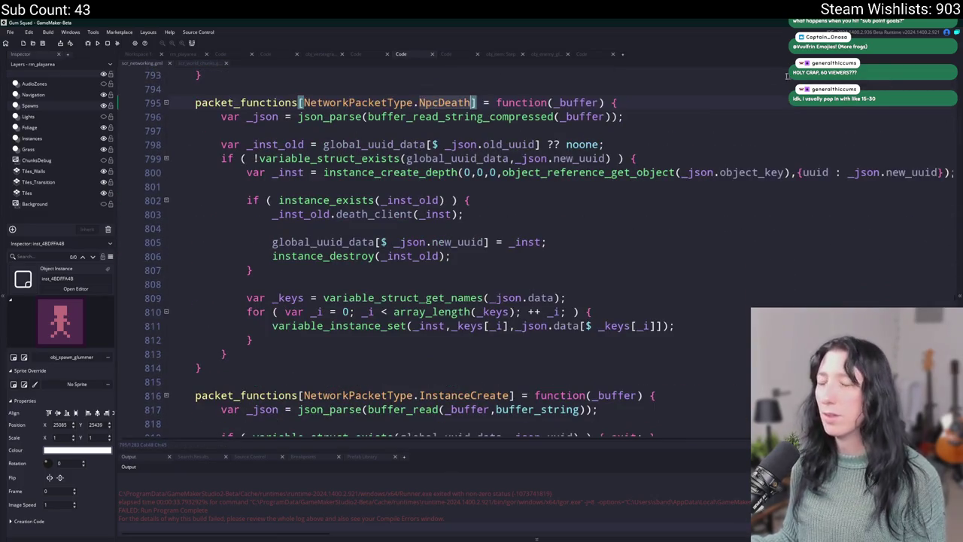
# Step: Add a show_message(_inst_old); line after the death_client call, then delete it again
pyautogui.click(631, 117)
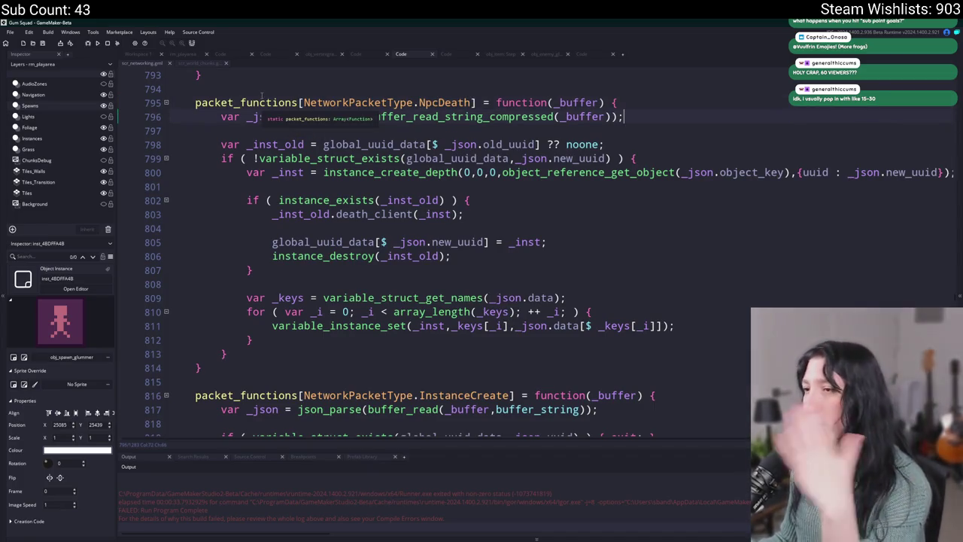
pyautogui.doubleClick(299, 146)
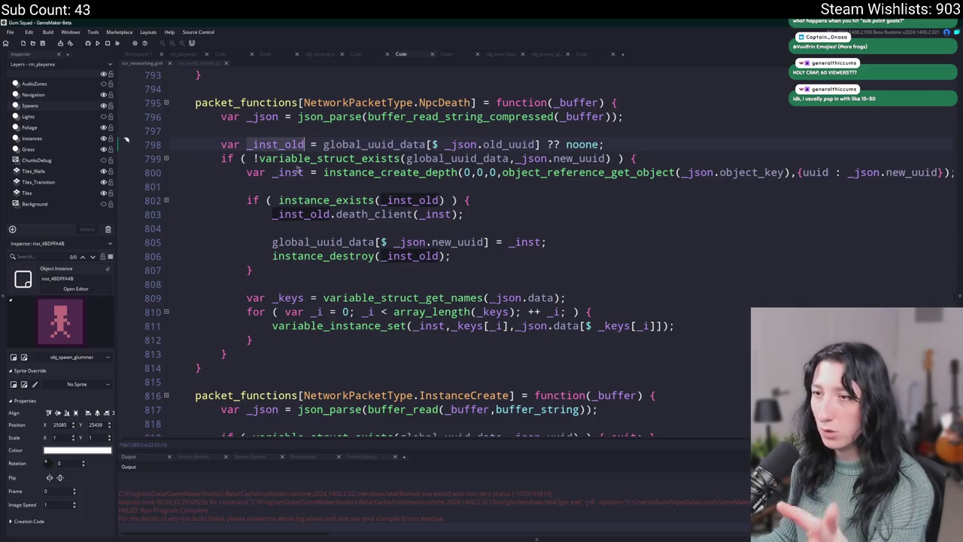
pyautogui.click(474, 214)
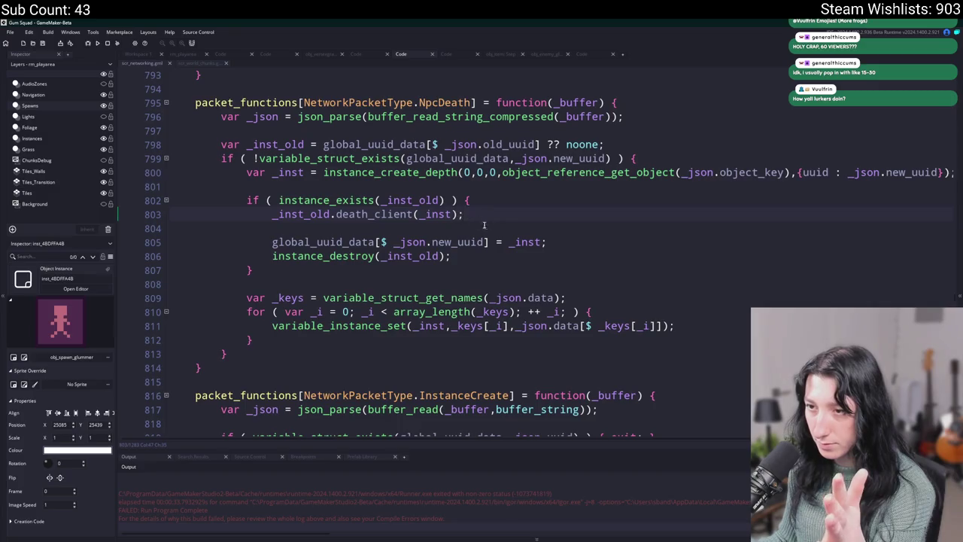
pyautogui.press('Return')
pyautogui.write('show_message(_inst_old);')
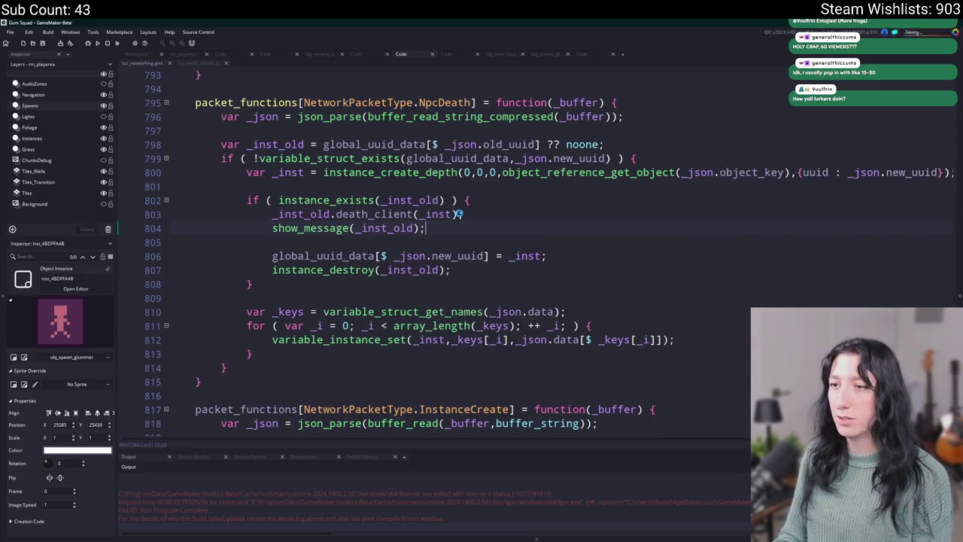
pyautogui.moveTo(427, 228)
pyautogui.mouseDown()
pyautogui.moveTo(225, 215)
pyautogui.moveTo(144, 232)
pyautogui.mouseUp()
pyautogui.press('BackSpace')
# Step: Search the whole project for death_client and open its definition in obj_enemy_glummer
pyautogui.doubleClick(365, 214)
pyautogui.hotkey('ctrl', 'shift', 'f')
pyautogui.press('Return')
pyautogui.doubleClick(301, 485)
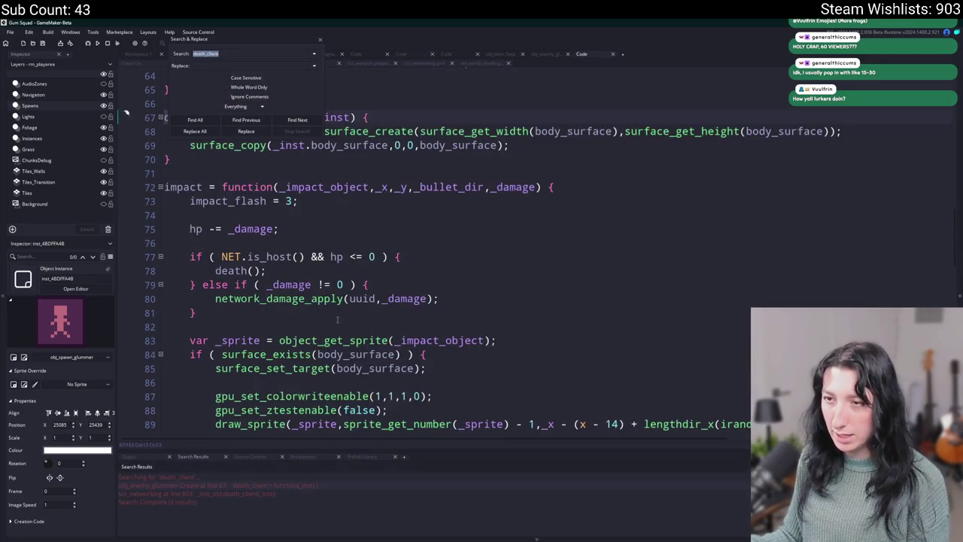
# Step: Inspect the death_client call in scr_networking and line 290 of scr_world_chunks
pyautogui.click(320, 41)
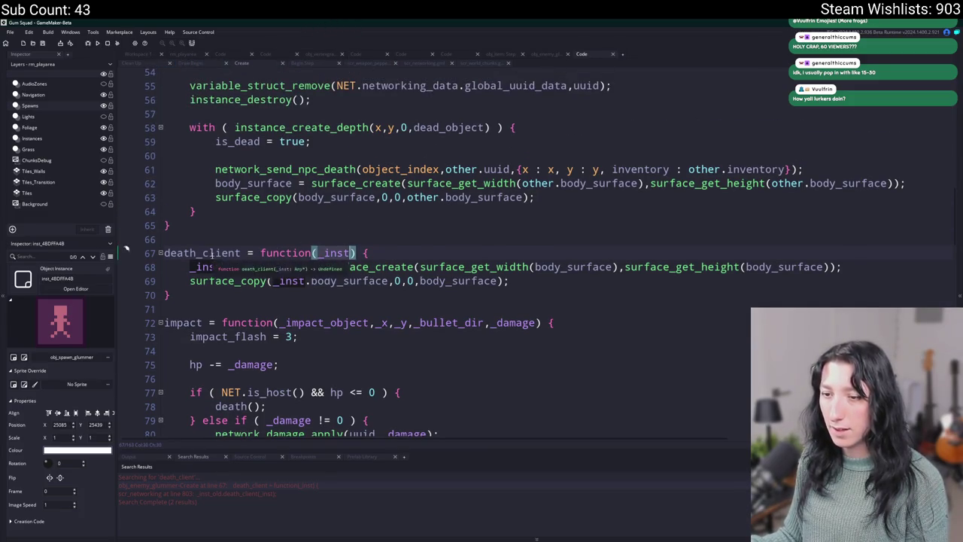
pyautogui.doubleClick(243, 494)
pyautogui.scroll(1, 358, 274)
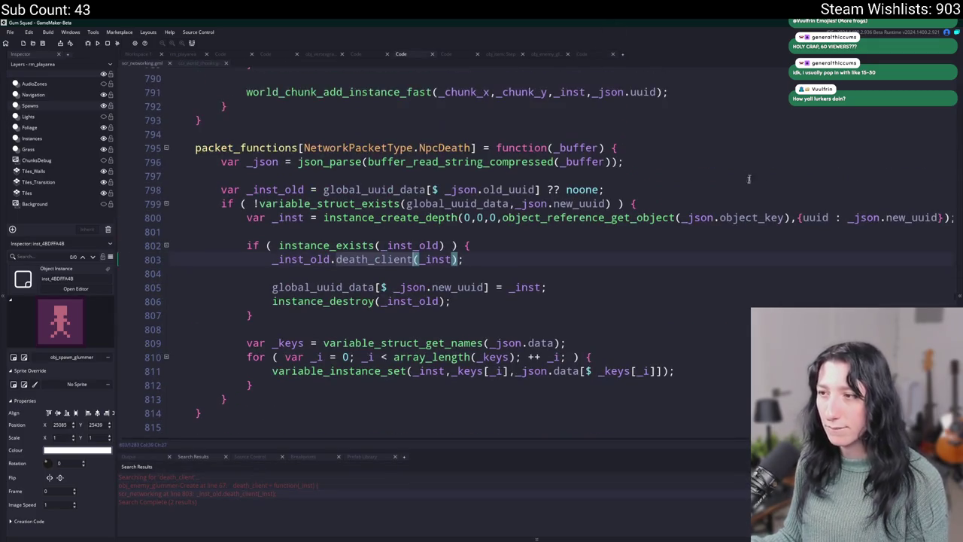
pyautogui.click(336, 218)
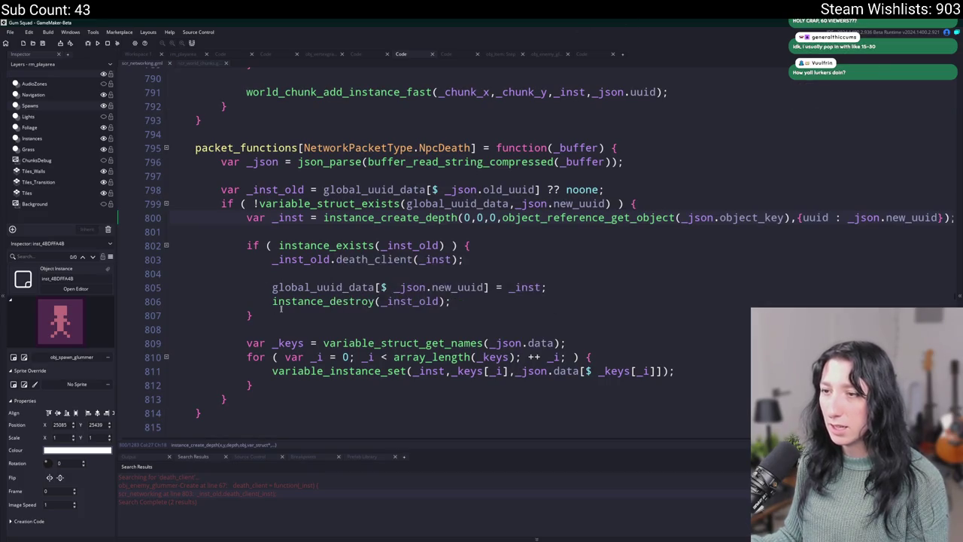
pyautogui.click(192, 66)
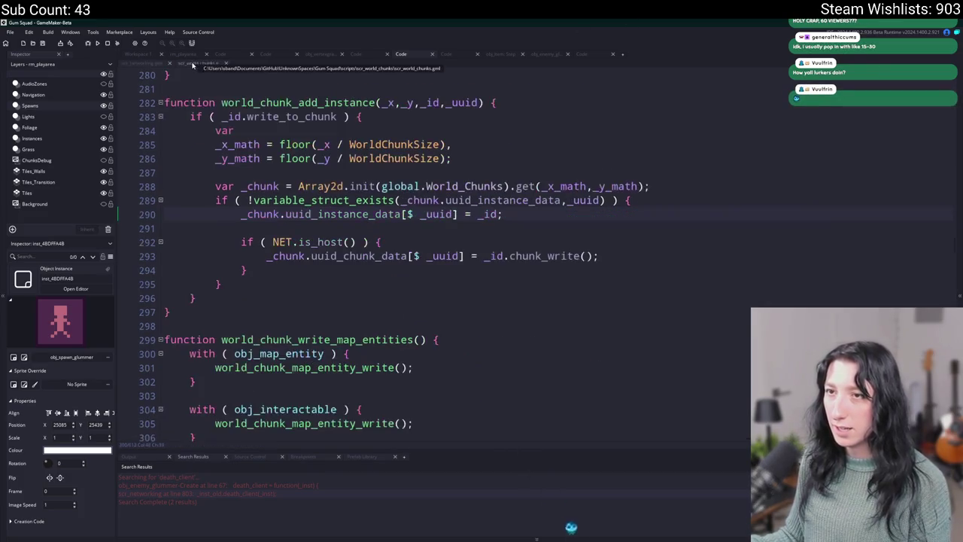
pyautogui.scroll(1, 578, 273)
pyautogui.click(582, 254)
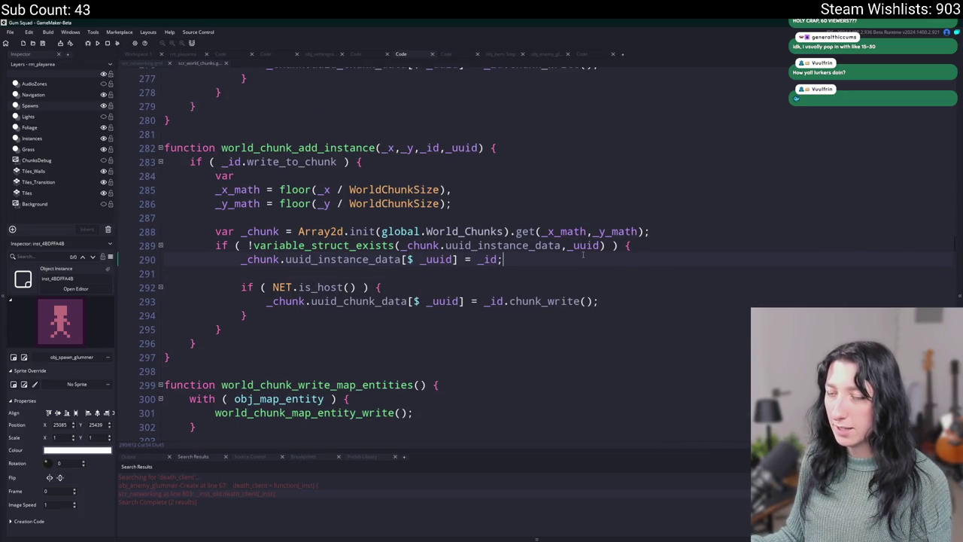
# Step: Reopen the glummer's death_client definition from the search and start a new line after line 69
pyautogui.click(137, 64)
pyautogui.hotkey('ctrl', 'shift', 'f')
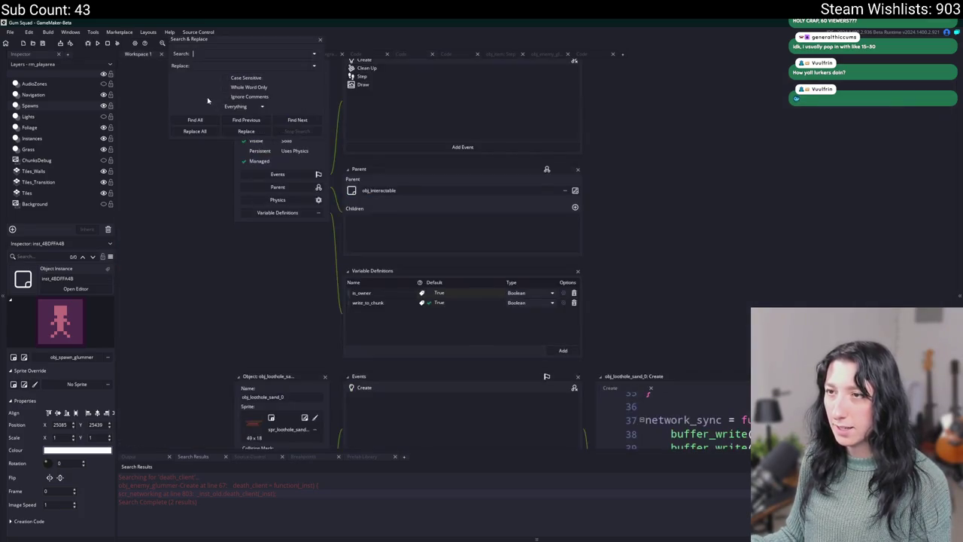
pyautogui.doubleClick(208, 485)
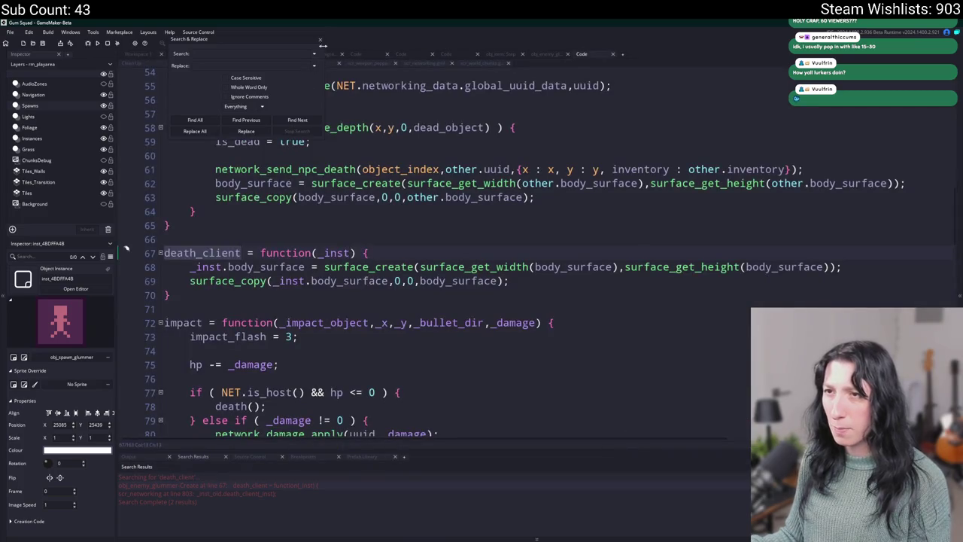
pyautogui.press('Escape')
pyautogui.click(511, 280)
pyautogui.press('Return')
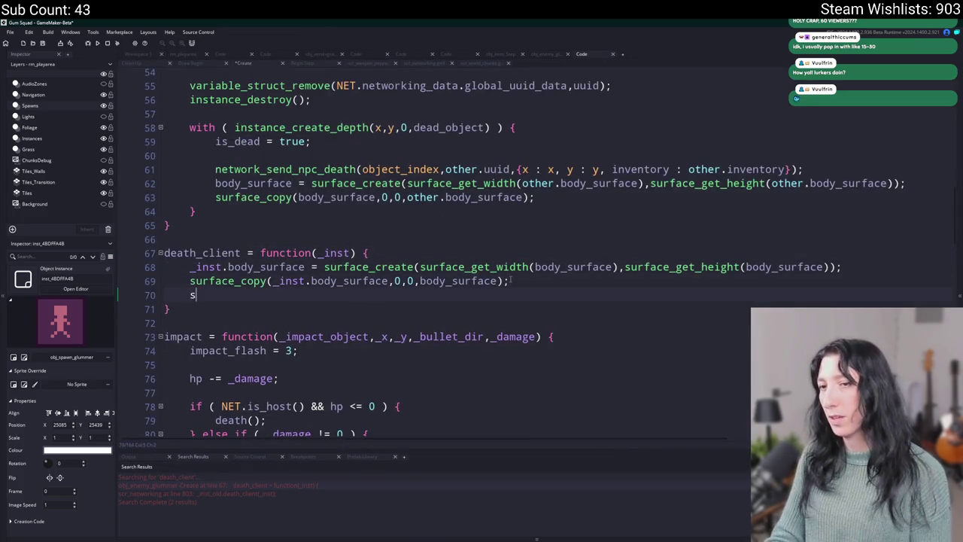
# Step: Add show_message("Put the gunk on the new guy") on line 70, run the game, and review the Git diffs
pyautogui.write('show_message("Put the gunk on the new guy")')
pyautogui.press('F5')
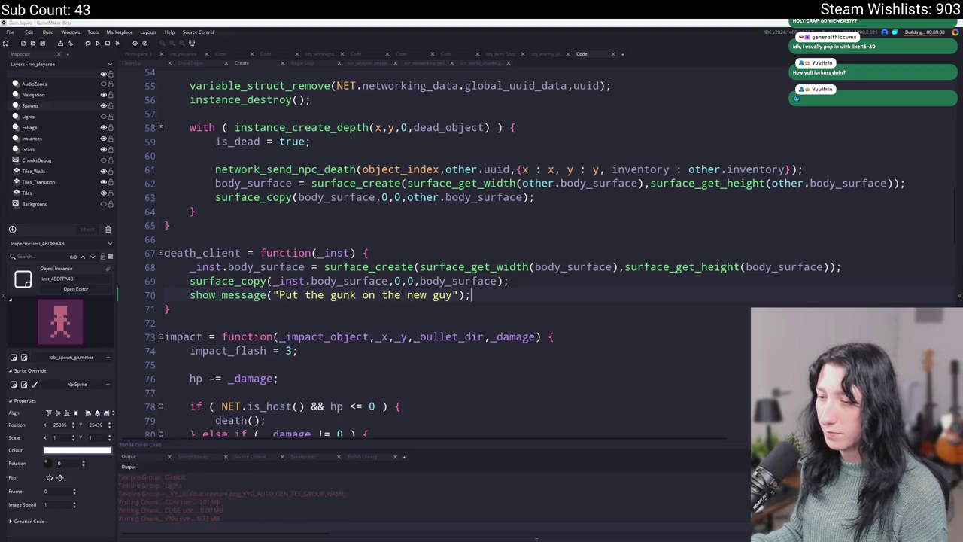
pyautogui.hotkey('alt', 'Tab')
pyautogui.click(267, 193)
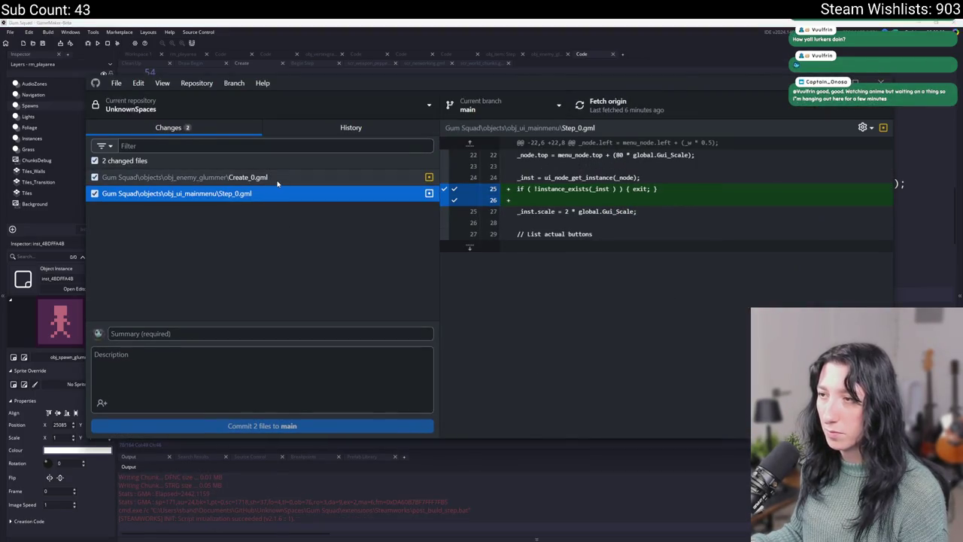
pyautogui.click(275, 178)
pyautogui.hotkey('alt', 'Tab')
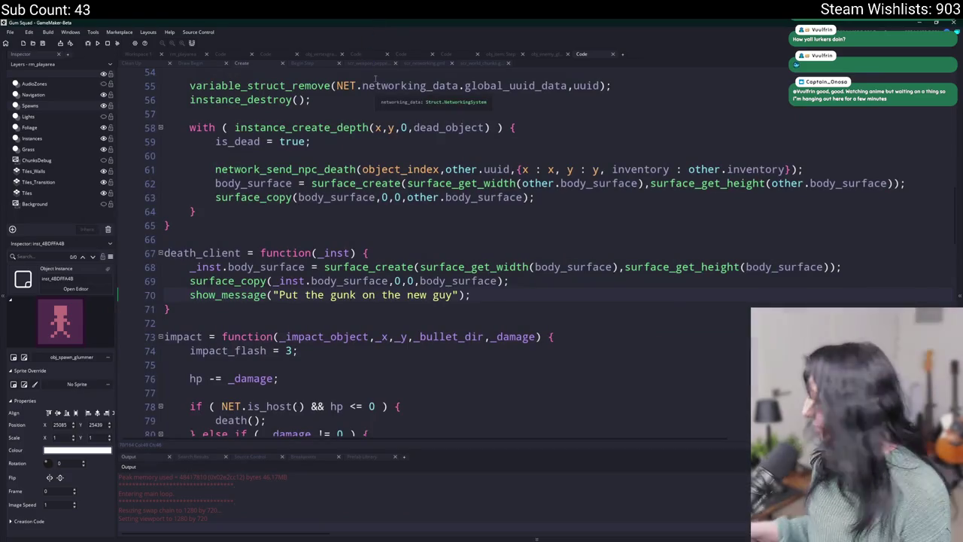
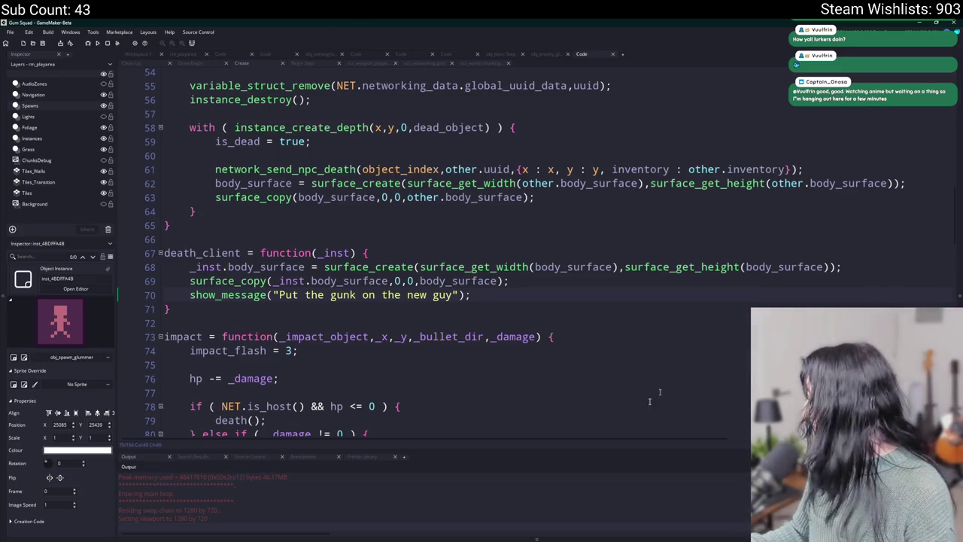
# Step: With the caret at the end of line 69, build and run Gum Squad to its title menu
pyautogui.click(519, 280)
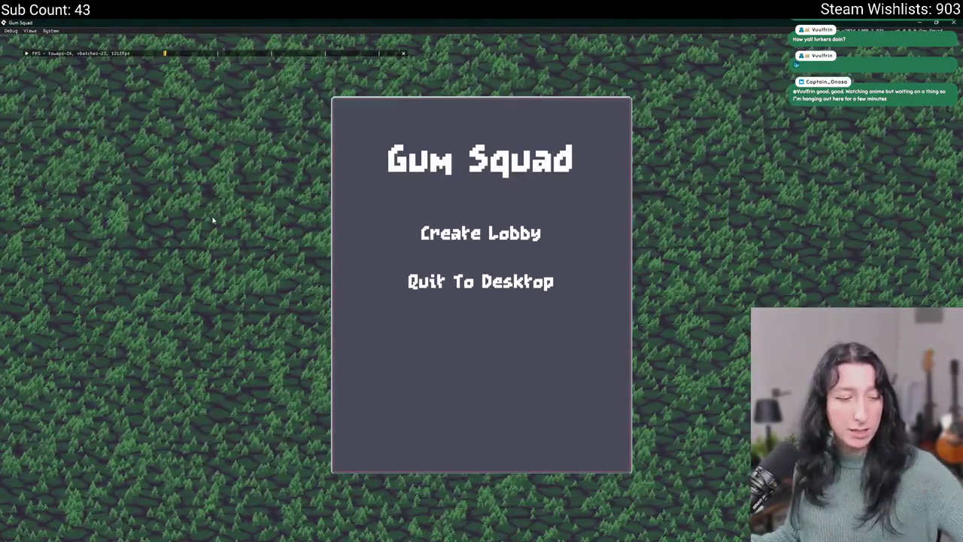
# Step: In the Steam overlay, search friends for 'fe' and open that friend's options
pyautogui.hotkey('shift', 'Tab')
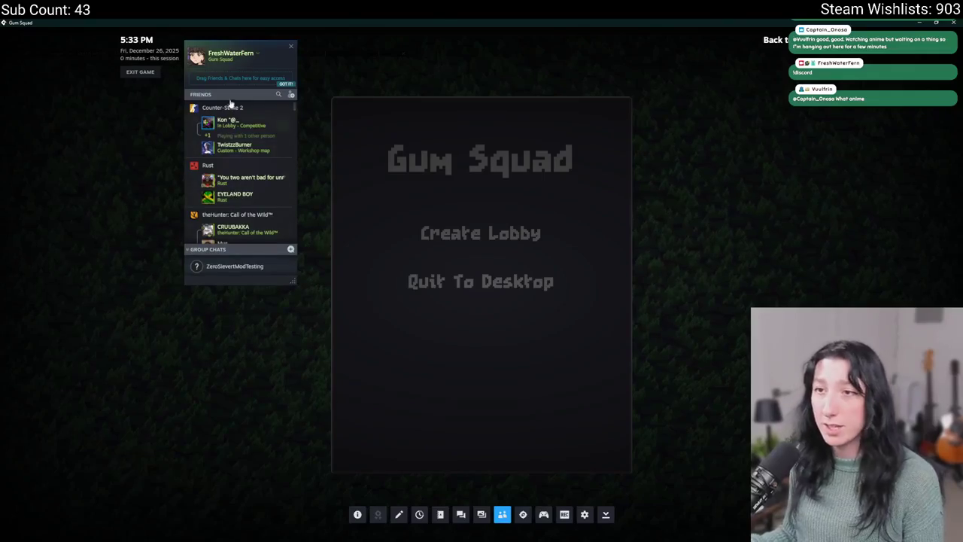
pyautogui.click(234, 95)
pyautogui.write('fe')
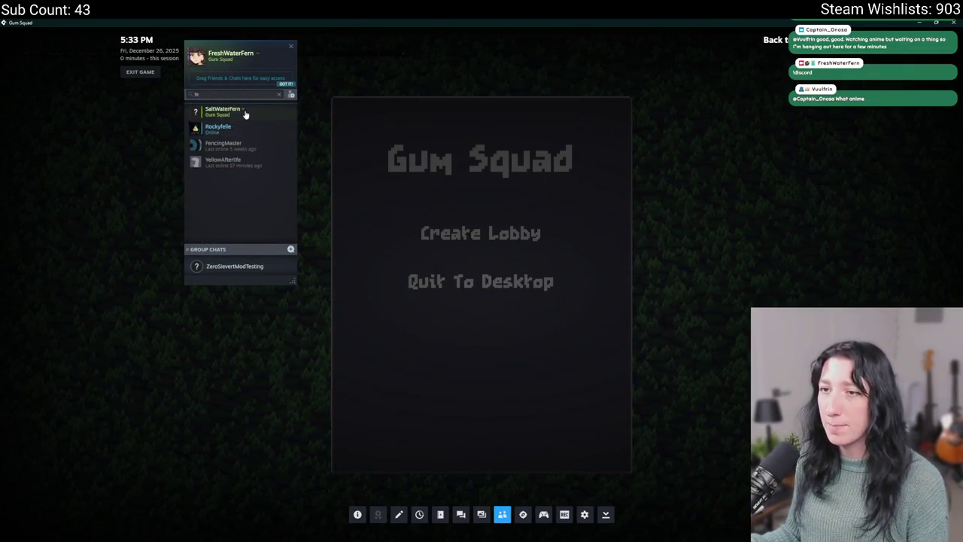
pyautogui.click(244, 111)
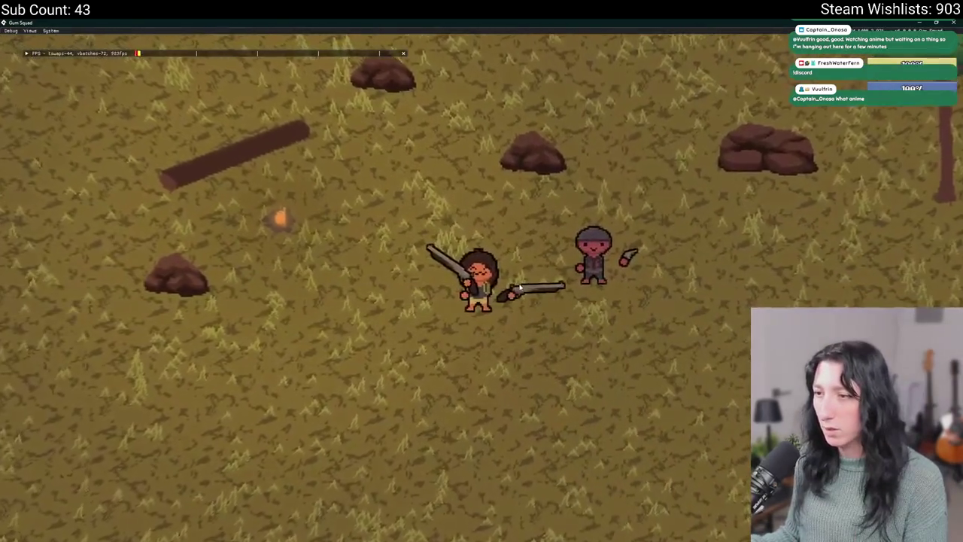
# Step: Equip the revolver, shoot an enemy, and dismiss the 'Put the gunk on the new guy' message
pyautogui.press('Tab')
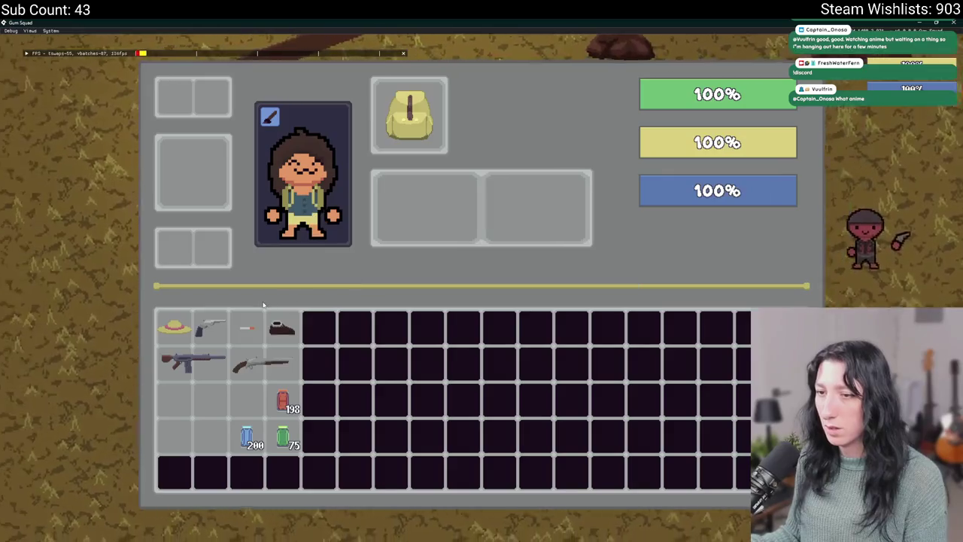
pyautogui.click(211, 327)
pyautogui.press('Tab')
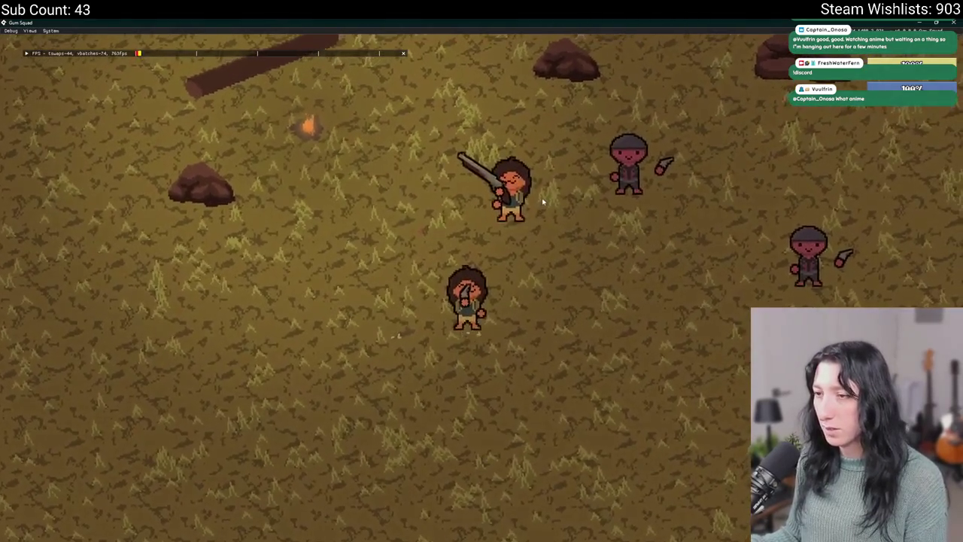
pyautogui.hotkey('w', 'd')
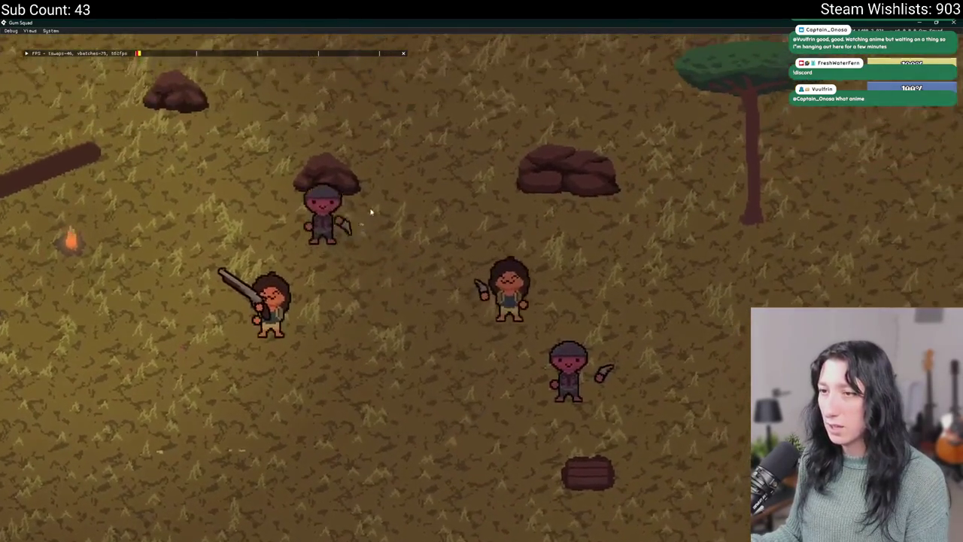
pyautogui.click(338, 212)
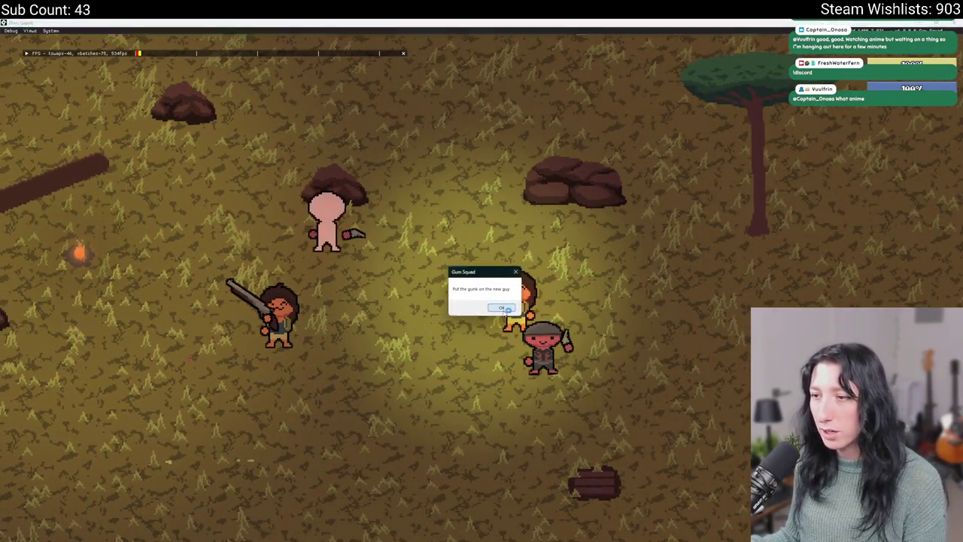
pyautogui.click(502, 308)
# Step: Walk around the field, dismiss the test message again, and close the game
pyautogui.press('w')
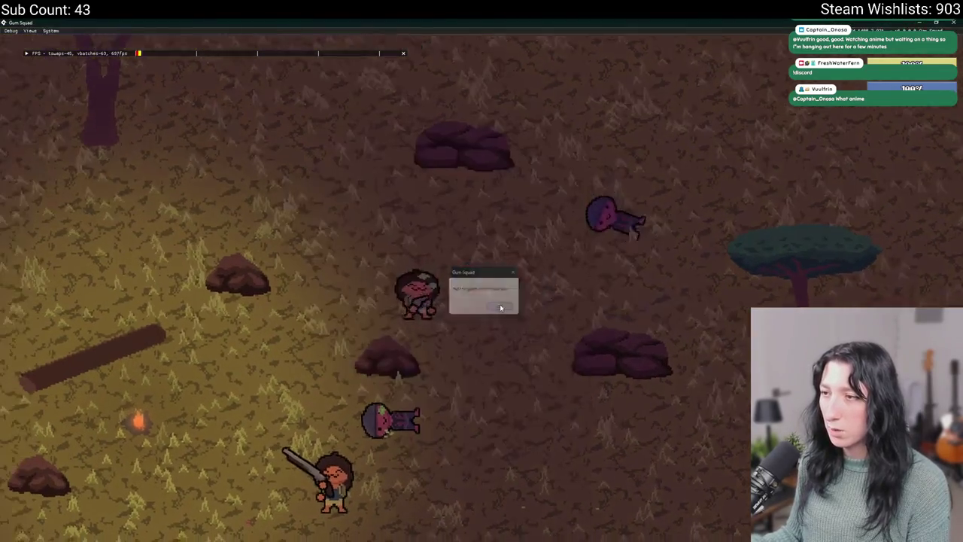
pyautogui.click(503, 307)
pyautogui.press('w')
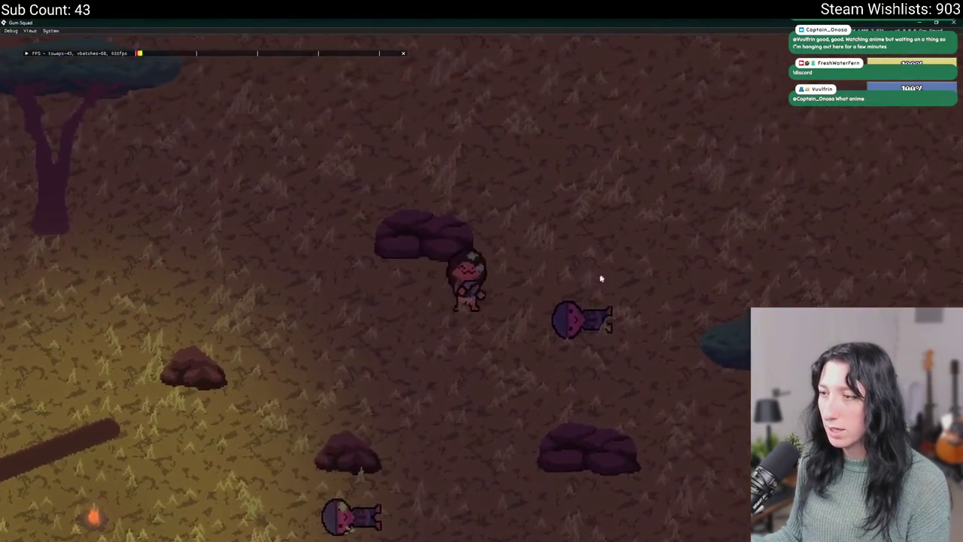
pyautogui.press('d')
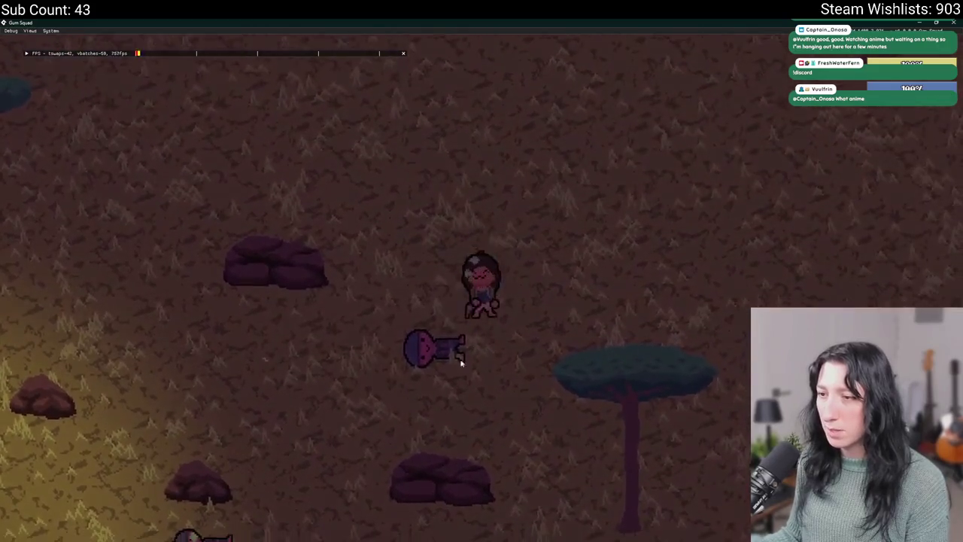
pyautogui.press('s')
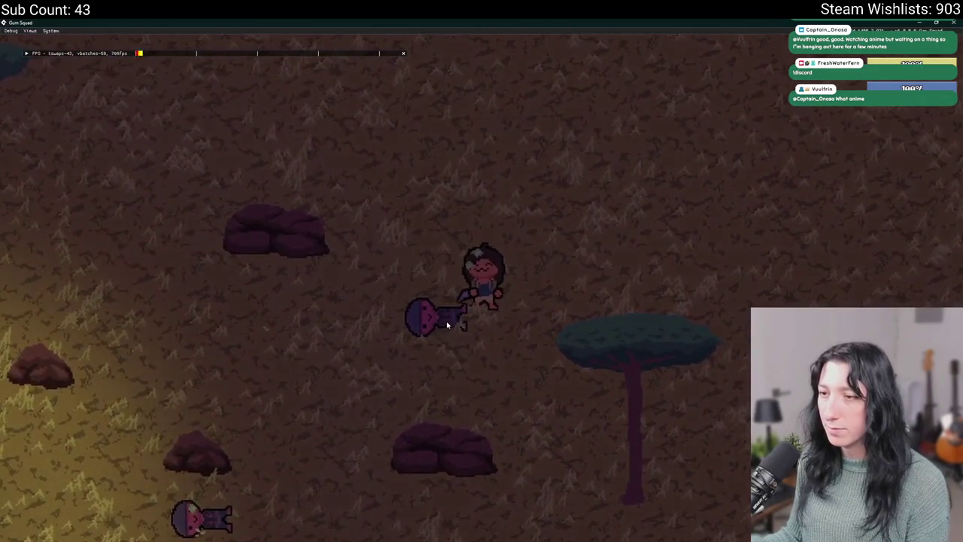
pyautogui.press('s')
pyautogui.press('a')
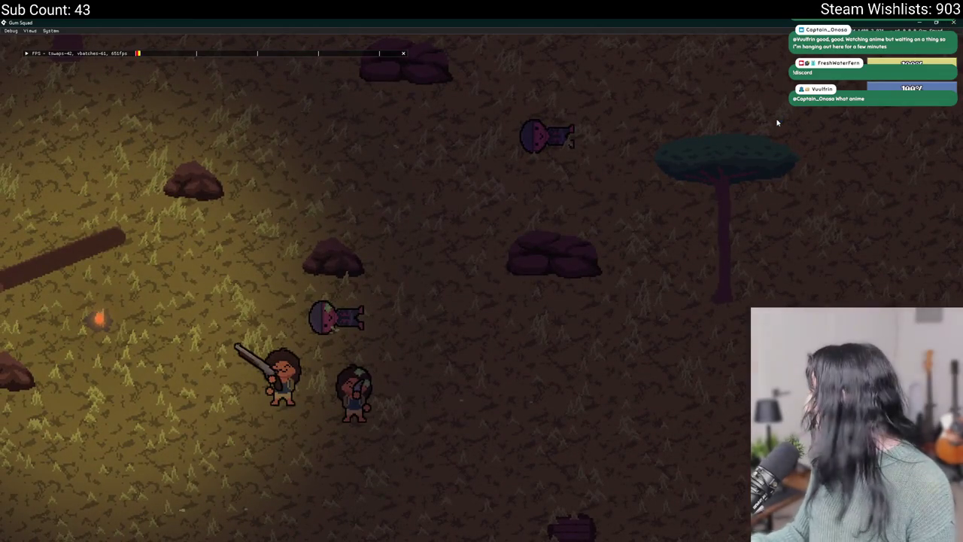
pyautogui.press('Escape')
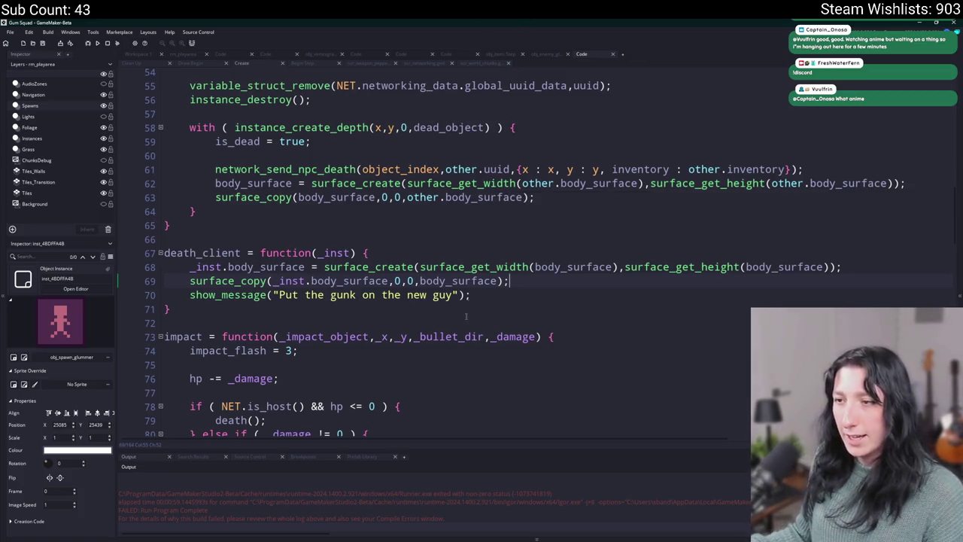
# Step: Inspect the body_surface references on lines 68–69 of death_client
pyautogui.doubleClick(229, 267)
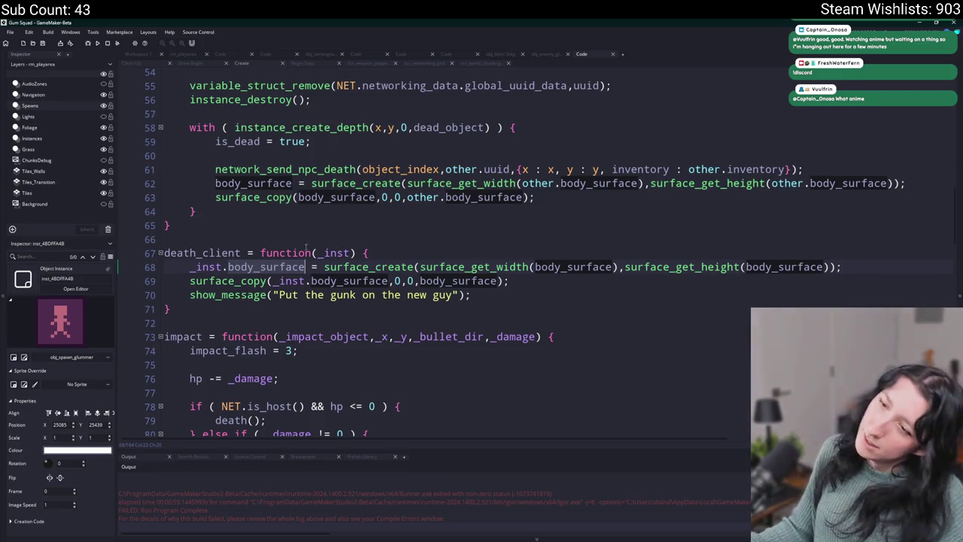
pyautogui.doubleClick(215, 254)
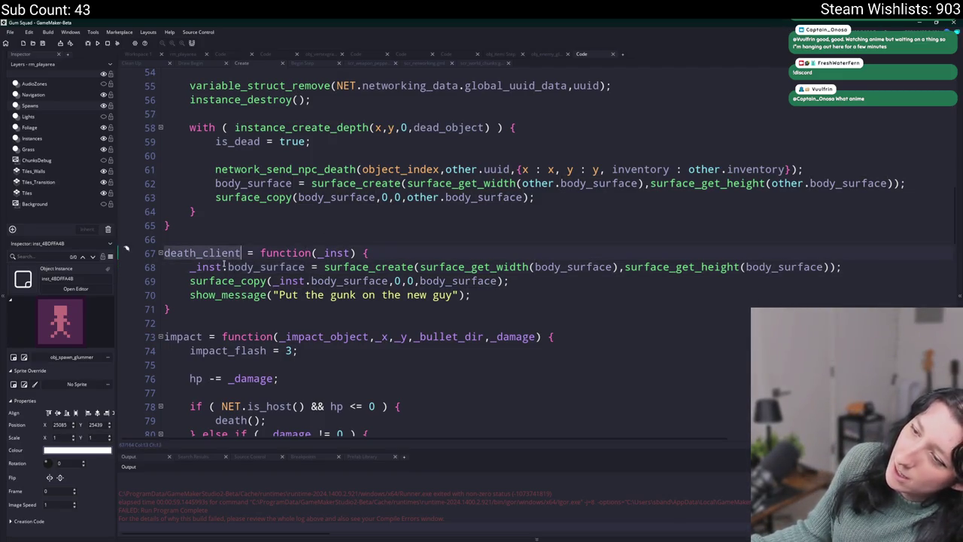
pyautogui.doubleClick(300, 267)
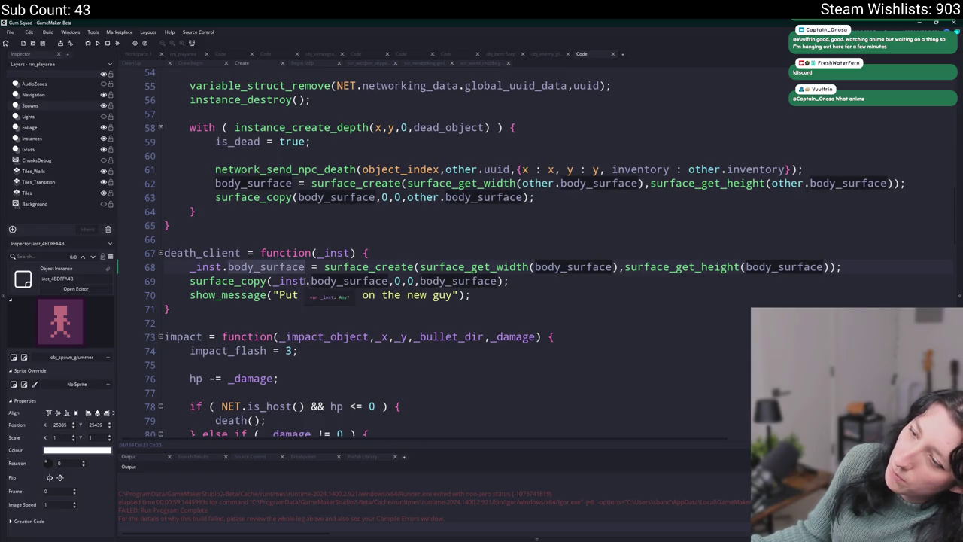
pyautogui.click(306, 281)
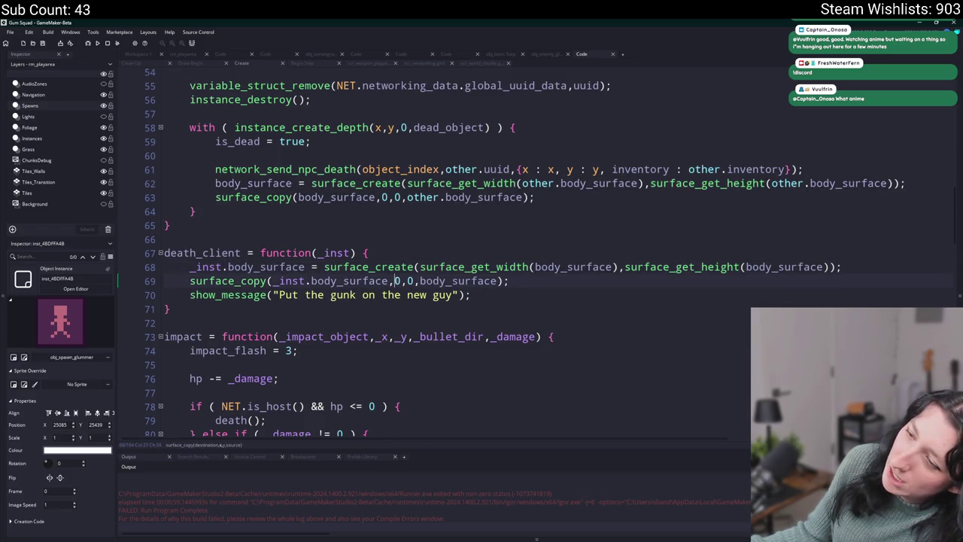
pyautogui.doubleClick(424, 281)
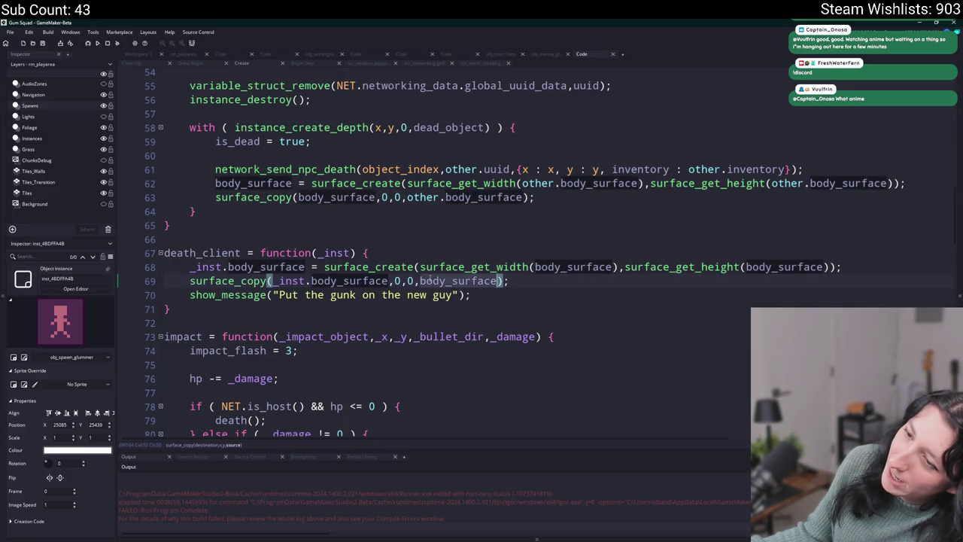
# Step: Replace line 70's show_message with surface_save(body_surface, "TEST0.png");
pyautogui.click(381, 295)
pyautogui.moveTo(382, 294); pyautogui.dragTo(166, 299)
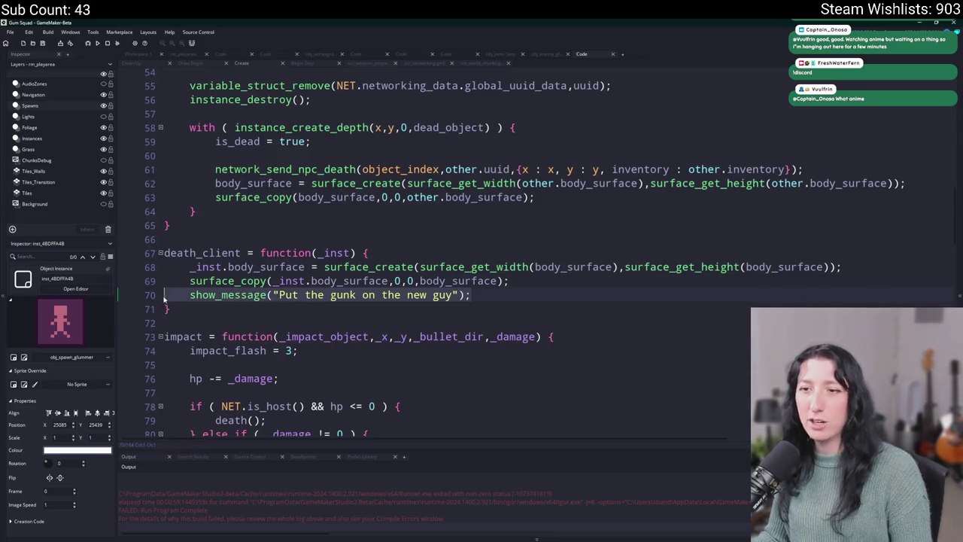
pyautogui.hotkey('ctrl', 'x')
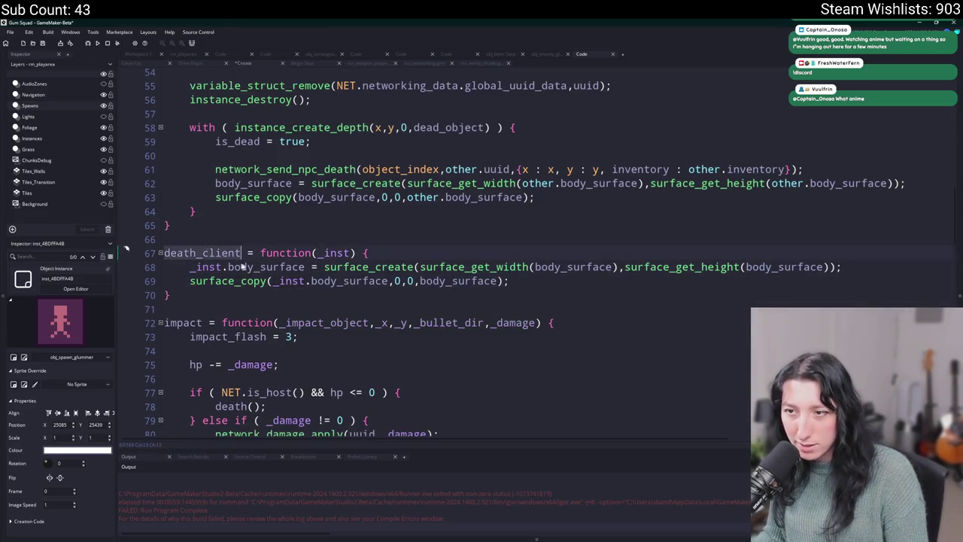
pyautogui.hotkey('ctrl', 'z')
pyautogui.click(299, 281)
pyautogui.press('Up')
pyautogui.press('Up')
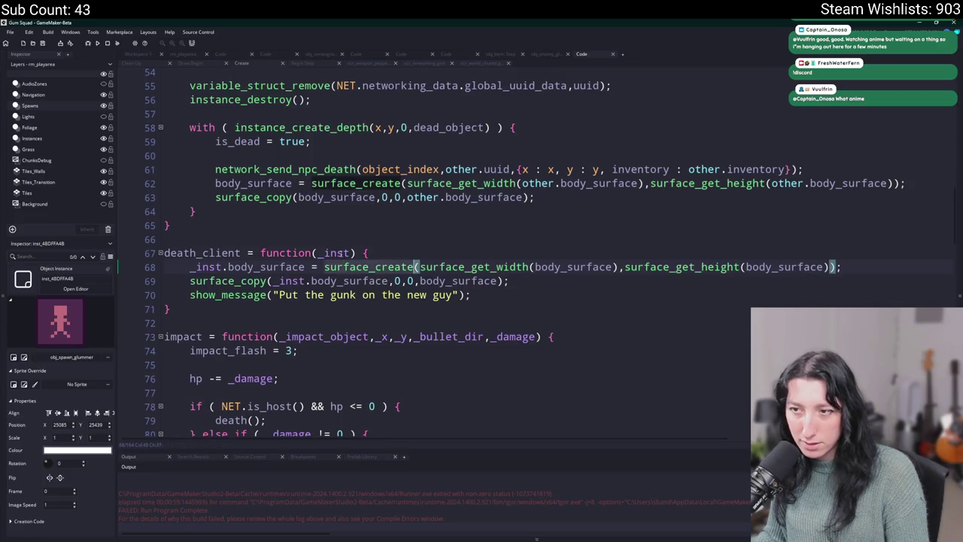
pyautogui.click(329, 295)
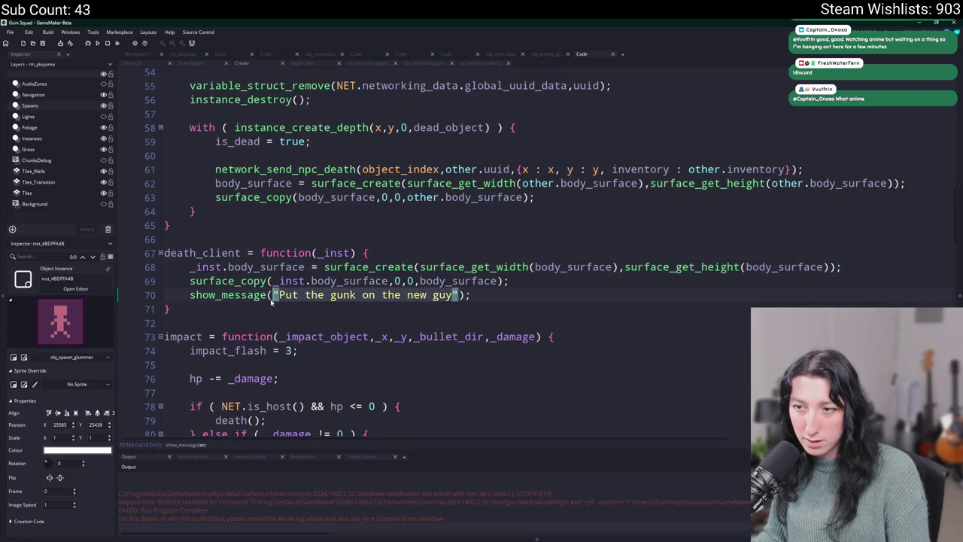
pyautogui.write('_inst')
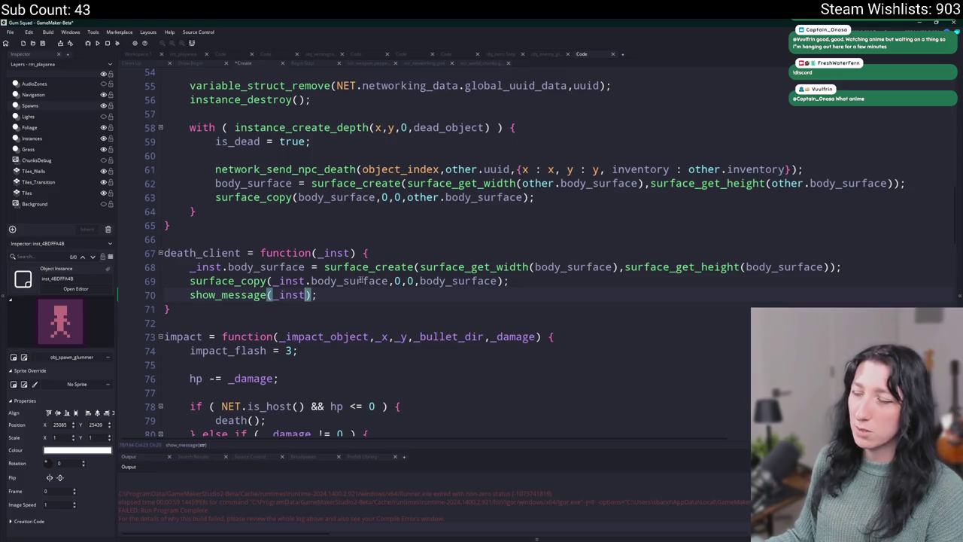
pyautogui.press('End')
pyautogui.hotkey('shift', 'Home')
pyautogui.write('sur')
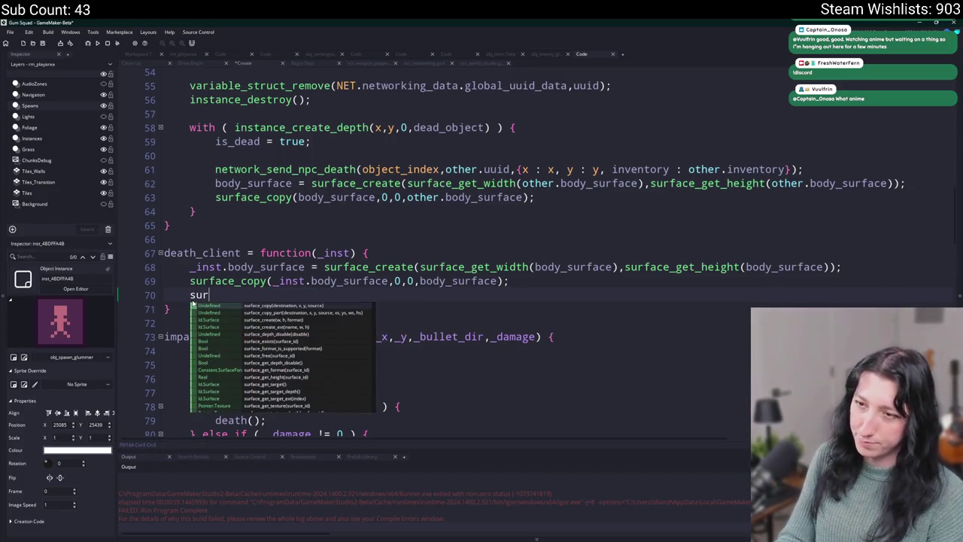
pyautogui.write('face_save("TEST')
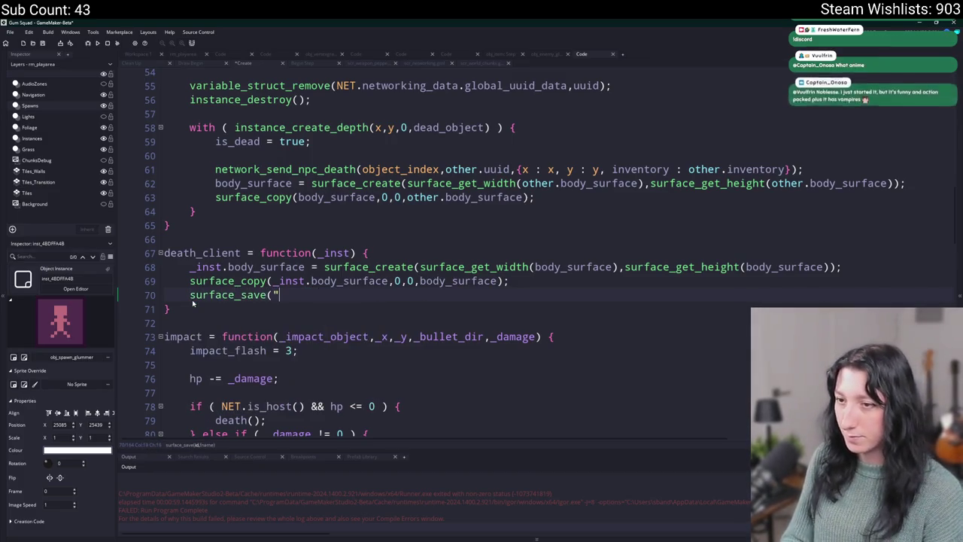
pyautogui.write('0.png')
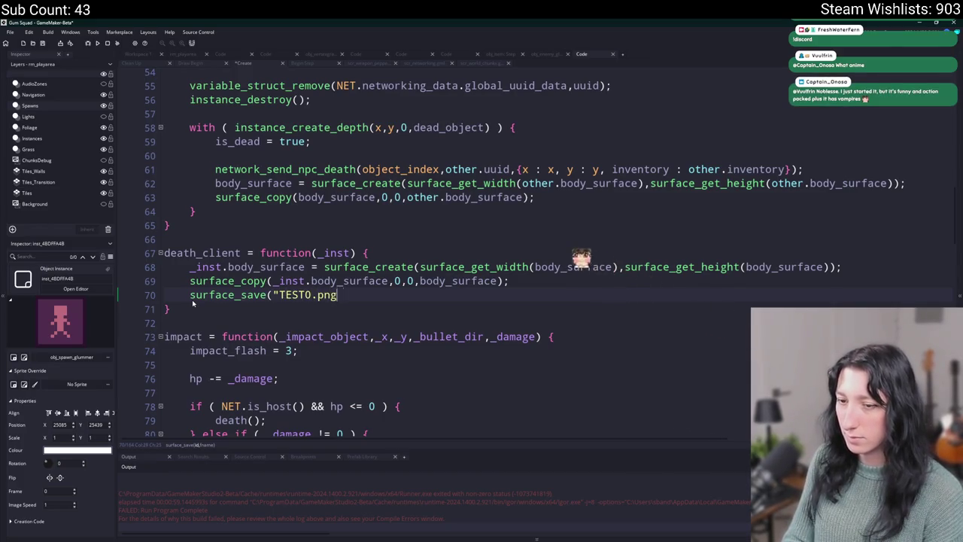
pyautogui.write('");')
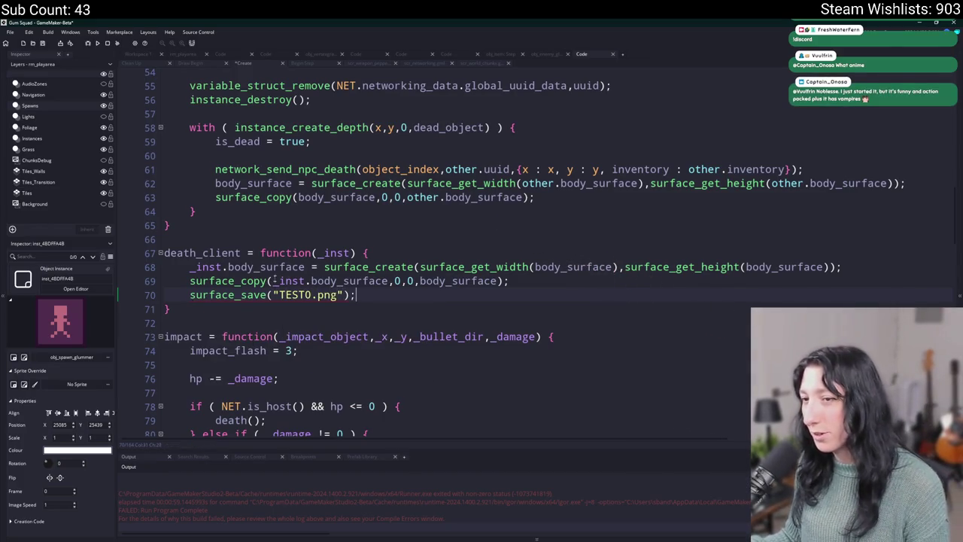
# Step: Add a duplicate line saving _inst.body_surface to TEST1.png, then rerun the game
pyautogui.click(190, 271)
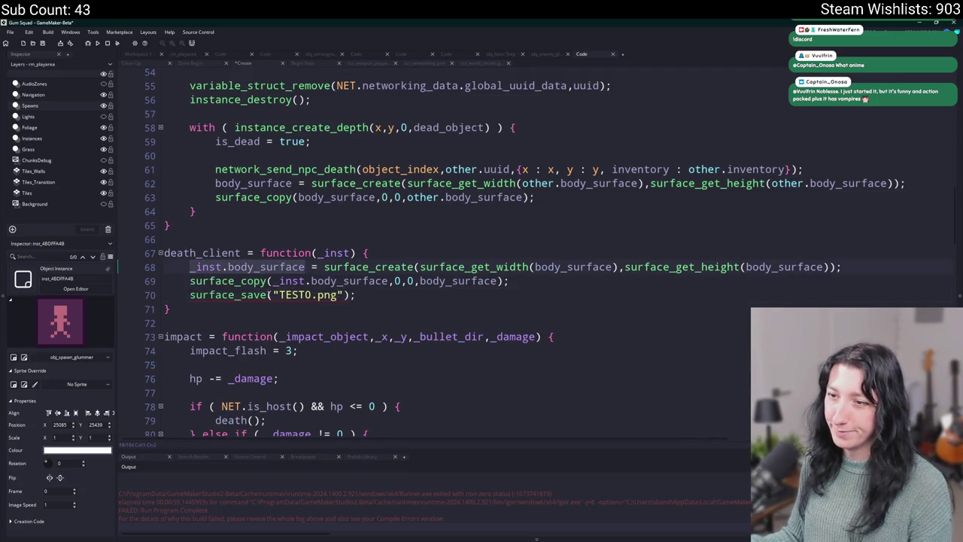
pyautogui.hotkey('ctrl', 'c')
pyautogui.click(271, 295)
pyautogui.hotkey('ctrl', 'v')
pyautogui.write(',')
pyautogui.hotkey('ctrl', 'd')
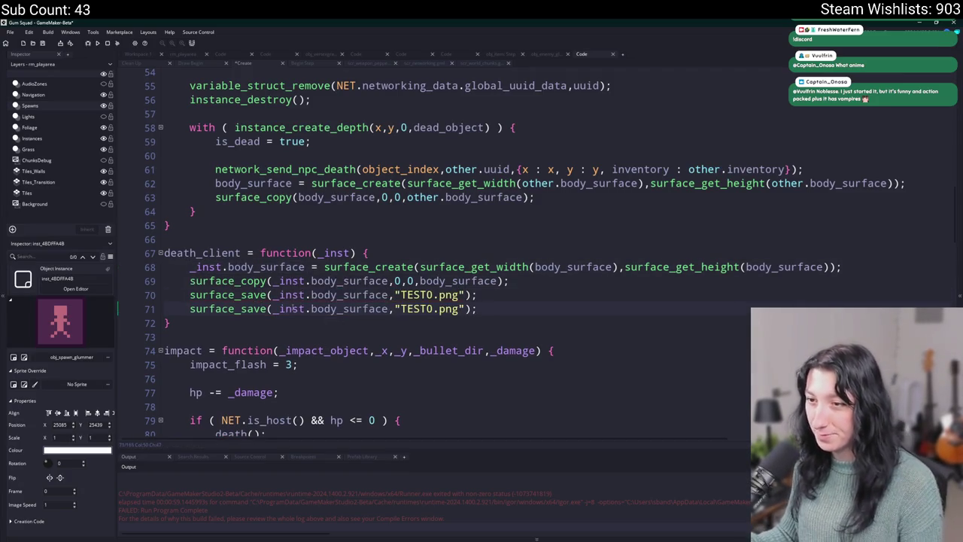
pyautogui.moveTo(310, 295); pyautogui.dragTo(272, 295)
pyautogui.press('BackSpace')
pyautogui.write('1')
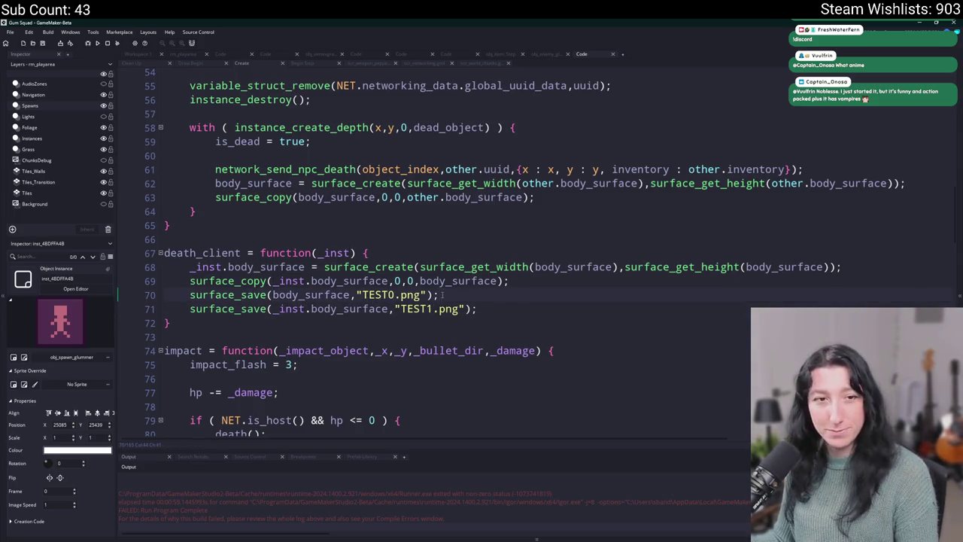
pyautogui.press('F5')
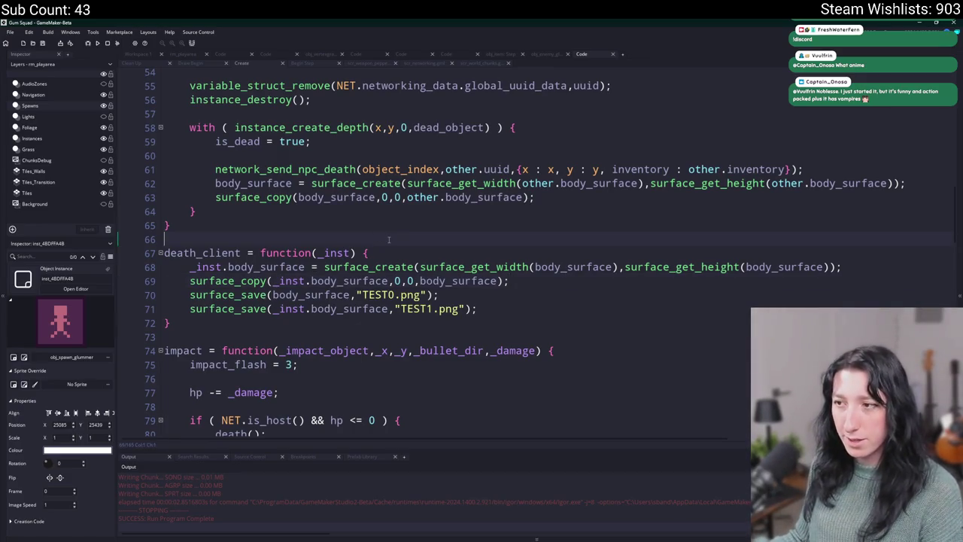
pyautogui.hotkey('ctrl', 't')
# Step: Open obj_enemy_glummer_dead's Draw event code from Workspace 1, then build and run the game
pyautogui.write('e')
pyautogui.press('Return')
pyautogui.doubleClick(388, 110)
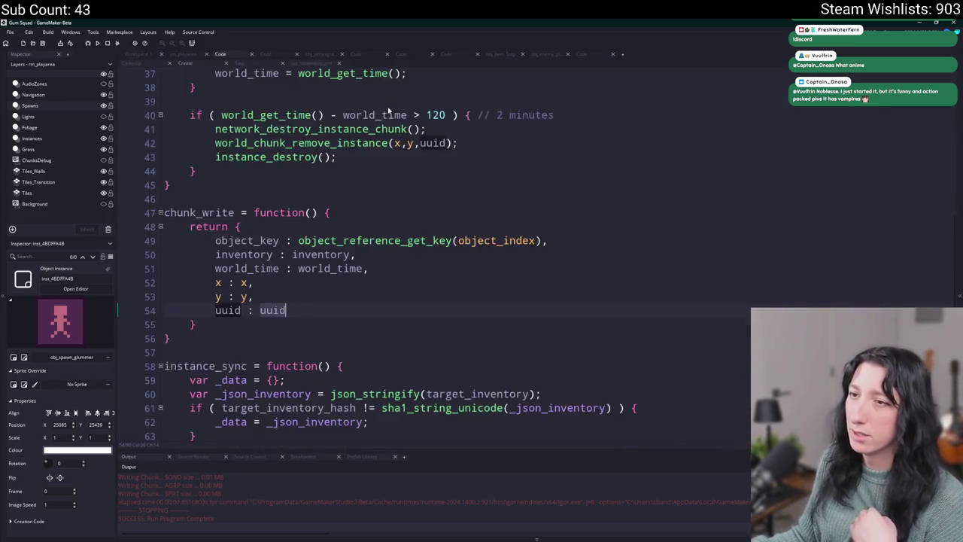
pyautogui.scroll(12, 389, 111)
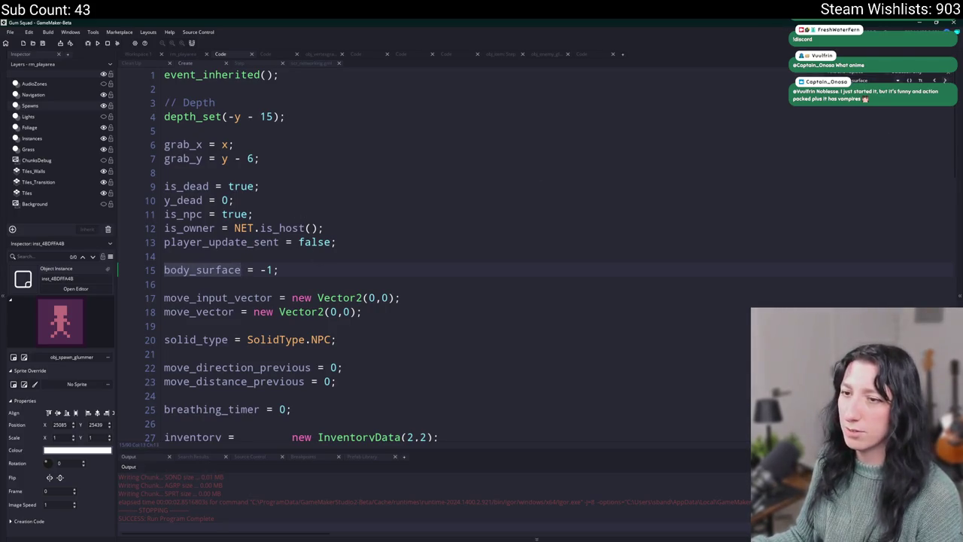
pyautogui.click(151, 55)
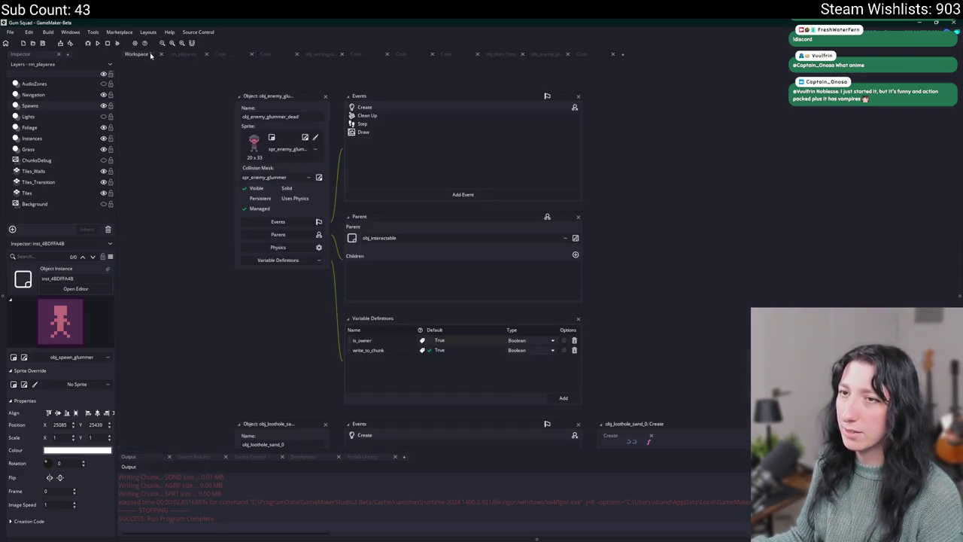
pyautogui.doubleClick(413, 130)
pyautogui.hotkey('ctrl', 'Tab')
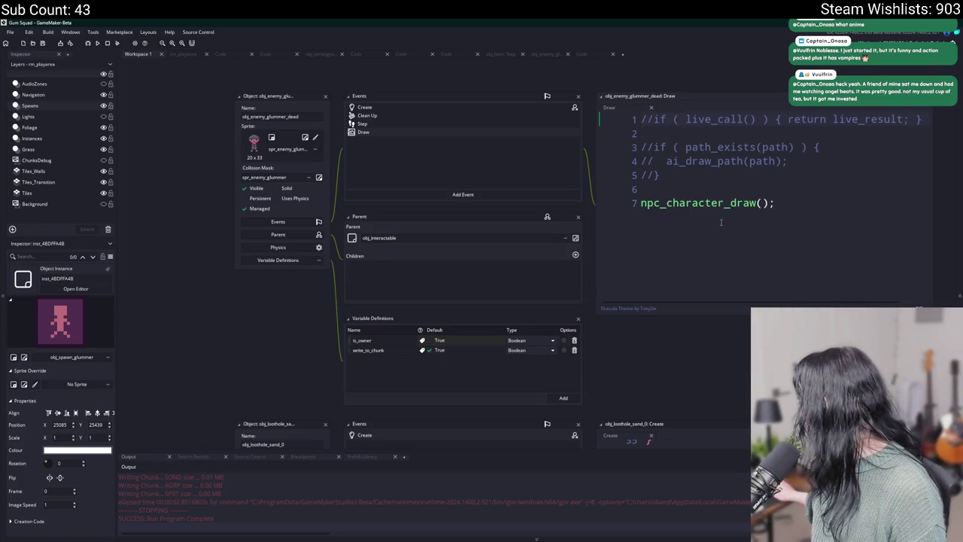
pyautogui.press('F5')
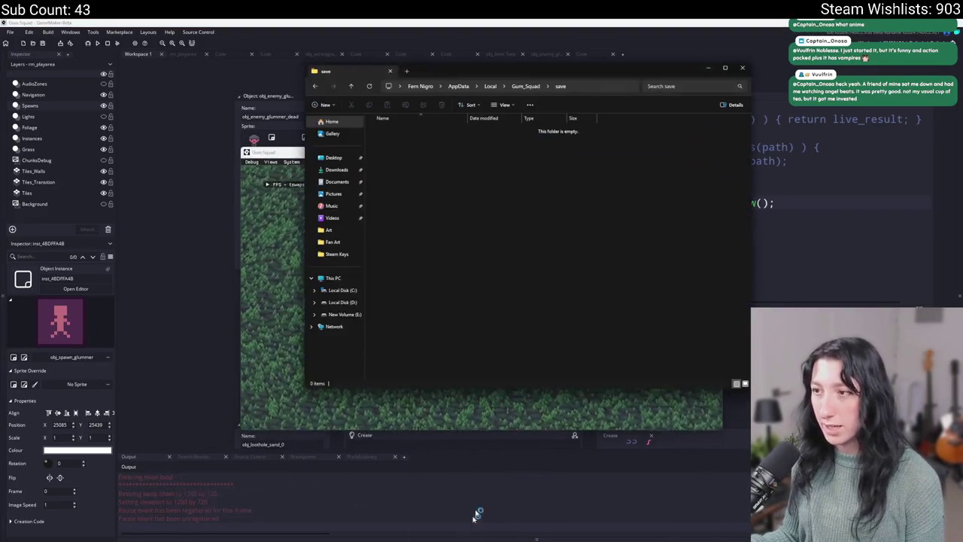
# Step: Go up from the empty save folder to Gum_Squad and close File Explorer
pyautogui.click(594, 86)
pyautogui.click(544, 230)
pyautogui.click(525, 85)
pyautogui.click(527, 15)
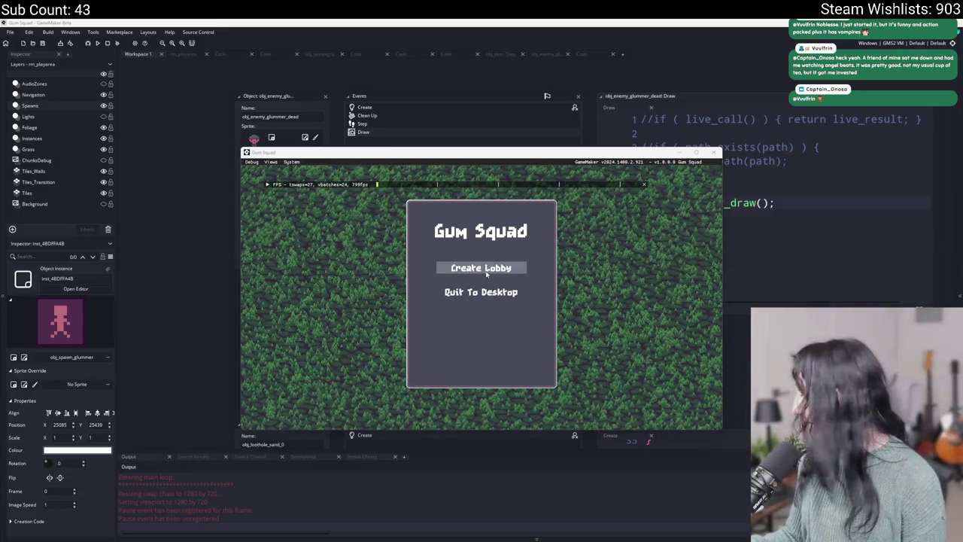
# Step: Toggle the Steam overlay, maximize the game window, and check the inventory
pyautogui.hotkey('shift', 'Tab')
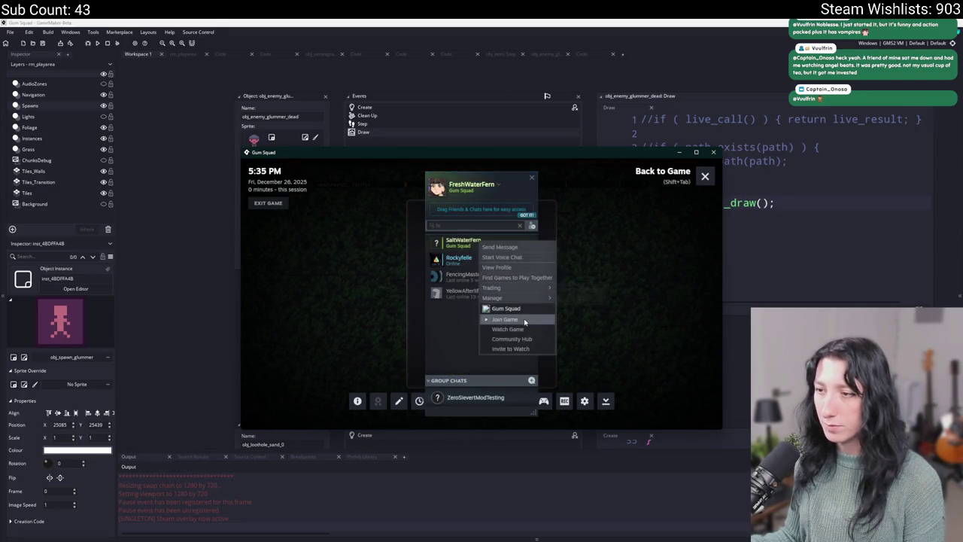
pyautogui.hotkey('shift', 'Tab')
pyautogui.doubleClick(501, 152)
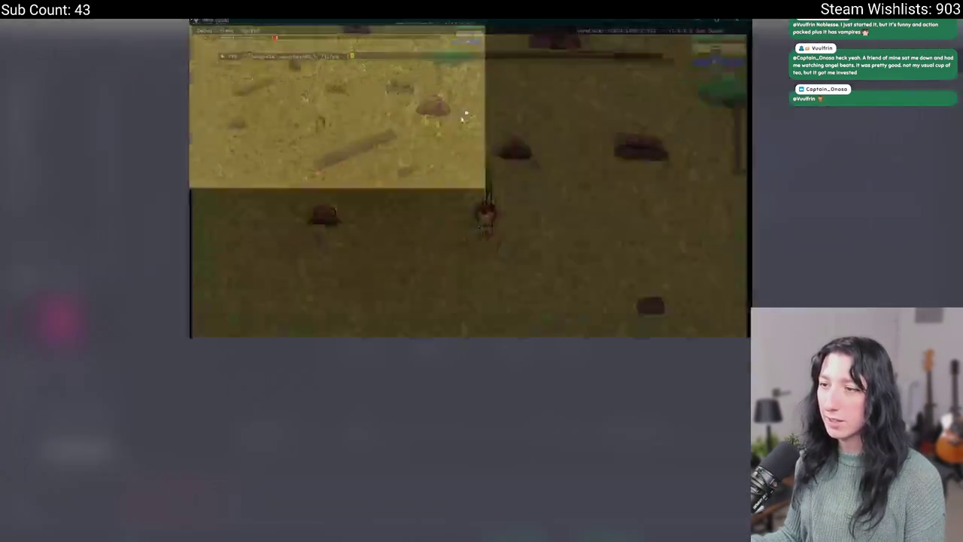
pyautogui.press('i')
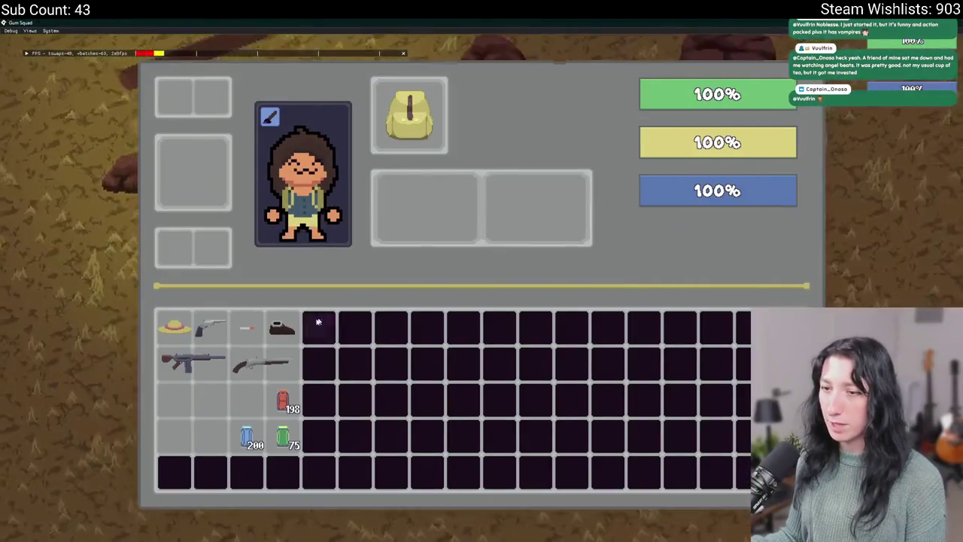
pyautogui.moveTo(220, 332)
pyautogui.press('i')
# Step: Walk the character around toward the tree, then quit and relaunch the game
pyautogui.press('w')
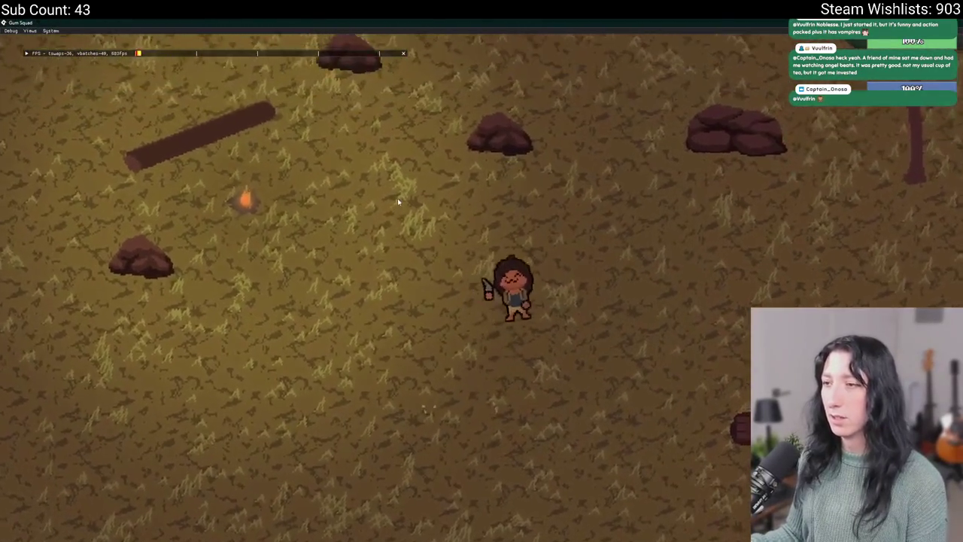
pyautogui.press('s')
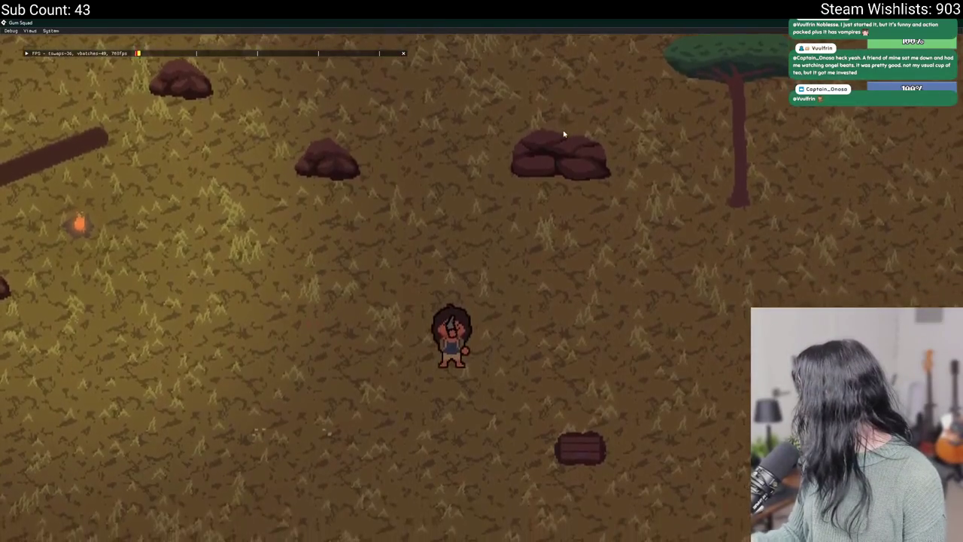
pyautogui.press('a')
pyautogui.press('s')
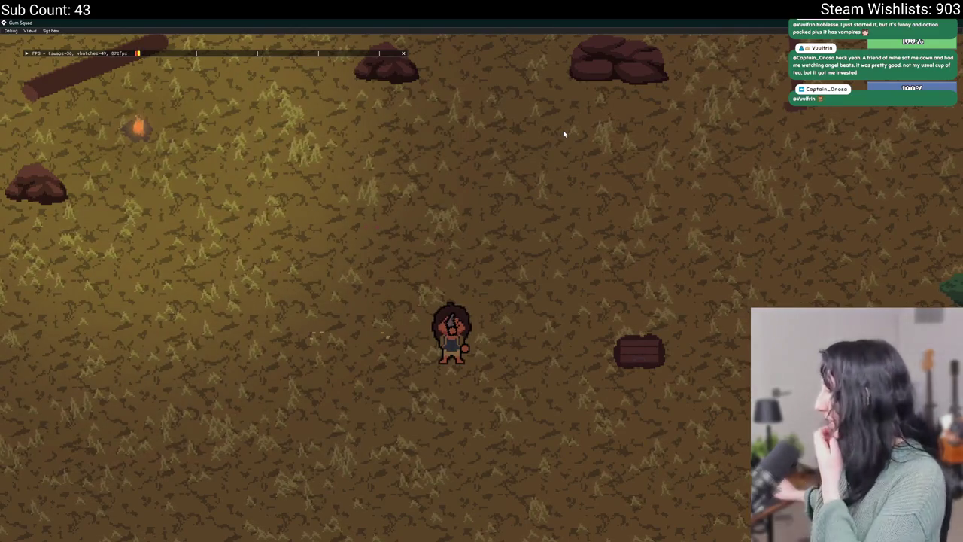
pyautogui.press('w')
pyautogui.press('a')
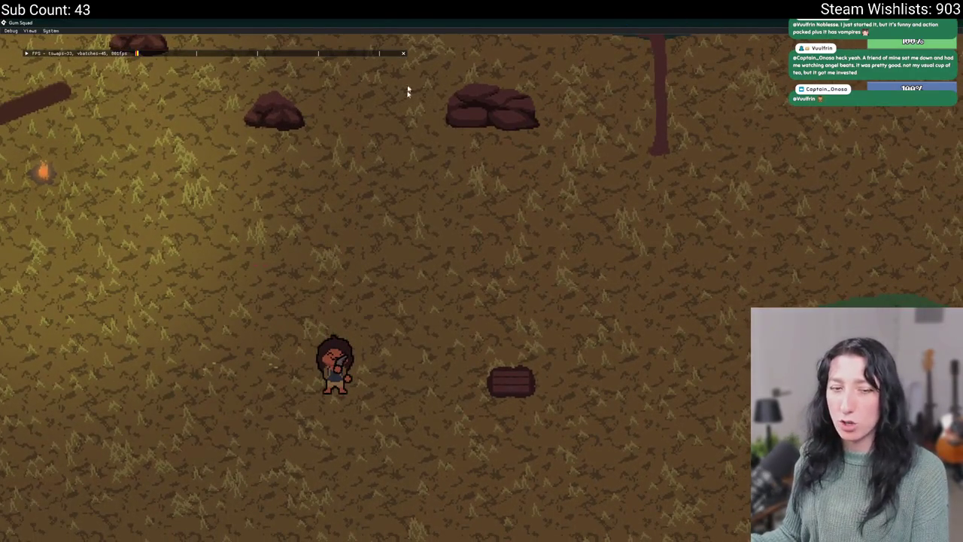
pyautogui.hotkey('alt', 'Tab')
pyautogui.press('F5')
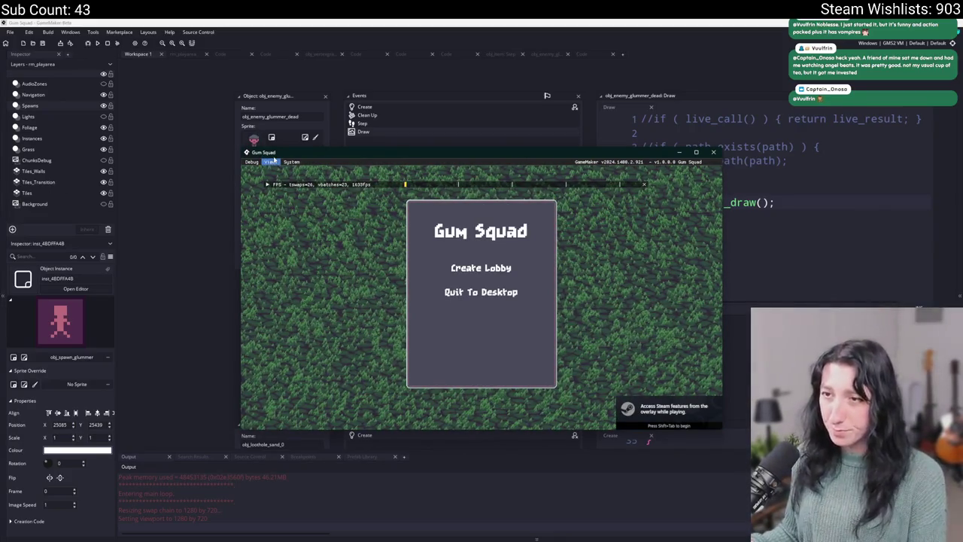
# Step: Make the game fullscreen and join the friend found by searching 'sa' in Steam
pyautogui.moveTo(274, 159); pyautogui.dragTo(286, 154)
pyautogui.press('F11')
pyautogui.hotkey('shift', 'Tab')
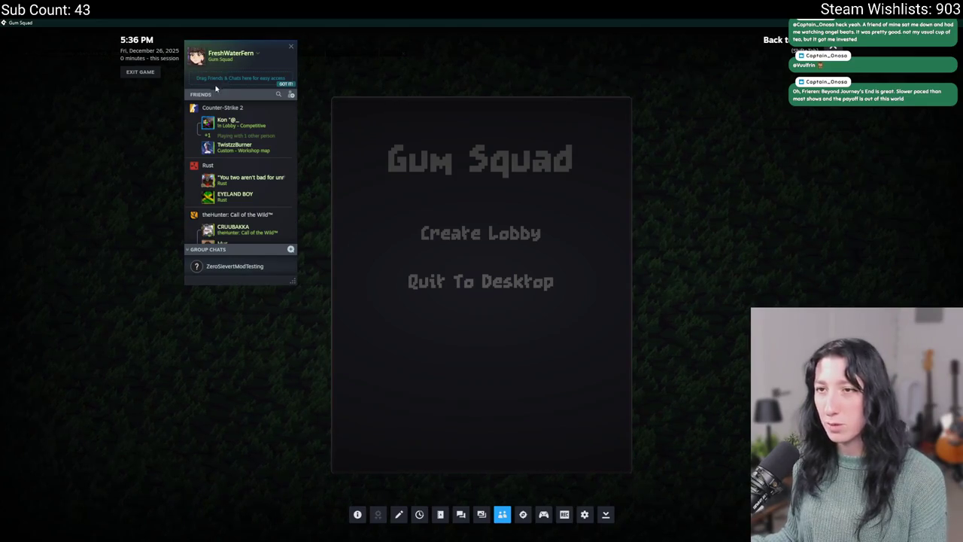
pyautogui.write('sa')
pyautogui.rightClick(244, 112)
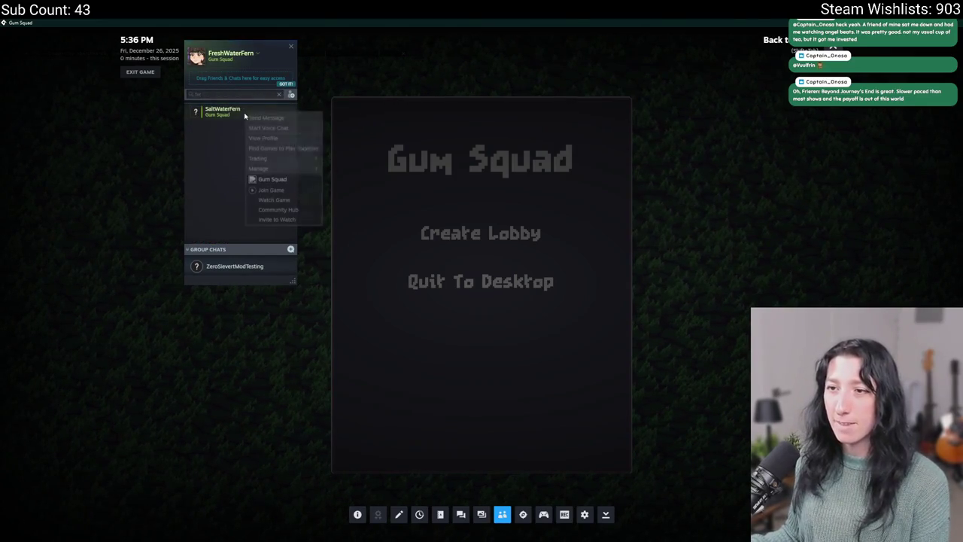
pyautogui.click(273, 190)
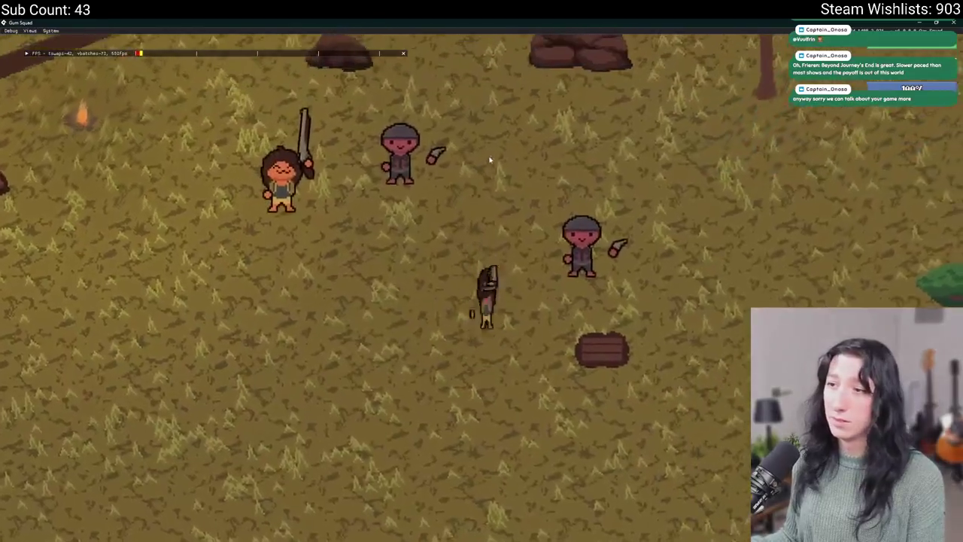
# Step: Move the pistol into the left weapon slot, then switch over to Aseprite
pyautogui.press('Tab')
pyautogui.click(534, 207)
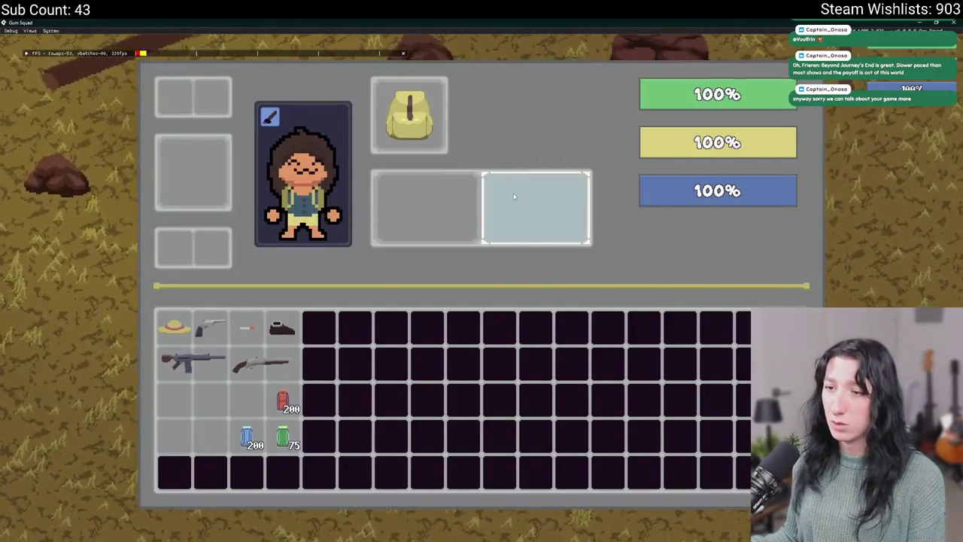
pyautogui.click(214, 331)
pyautogui.press('Tab')
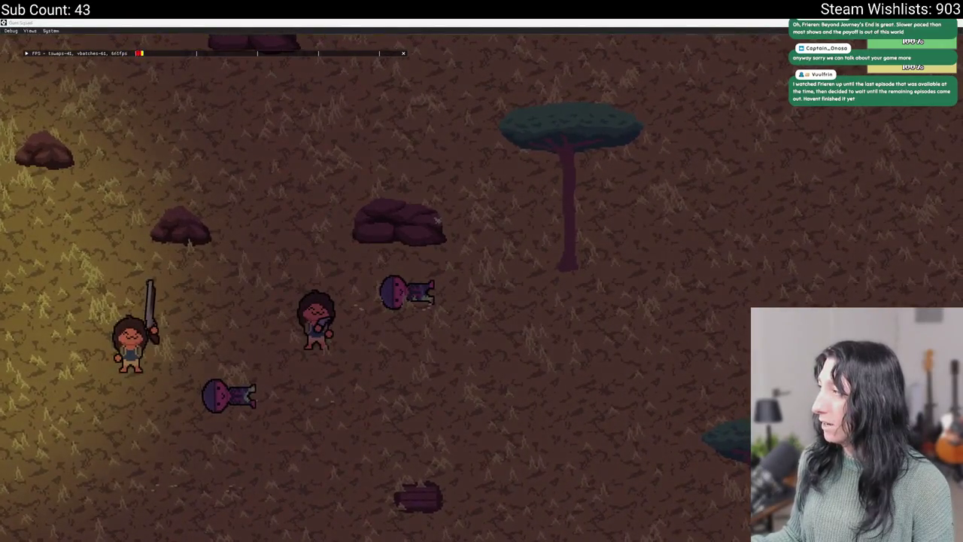
pyautogui.hotkey('alt', 'Tab')
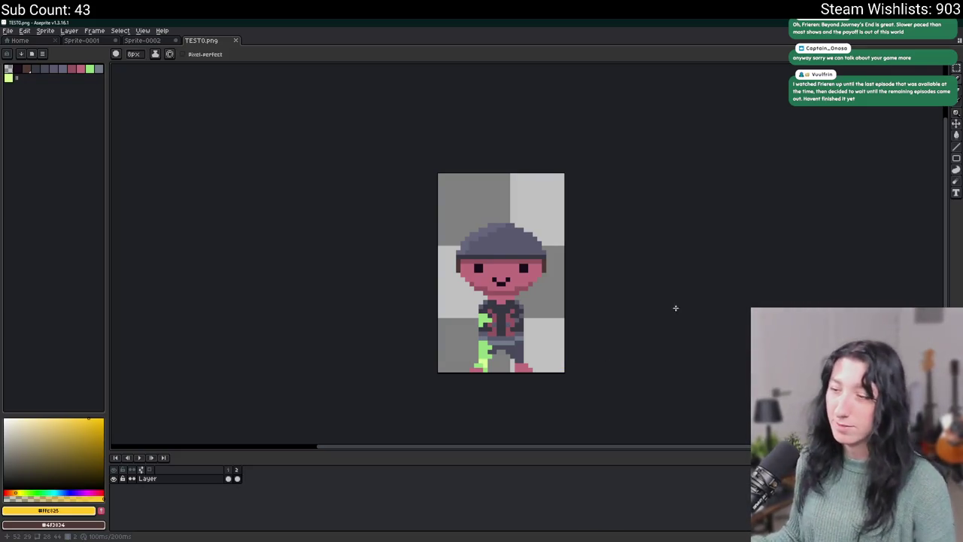
# Step: Toggle Aseprite's eyedropper and pencil, then return to GameMaker's Draw event code at line 7
pyautogui.press('i')
pyautogui.hotkey('alt', 'Tab')
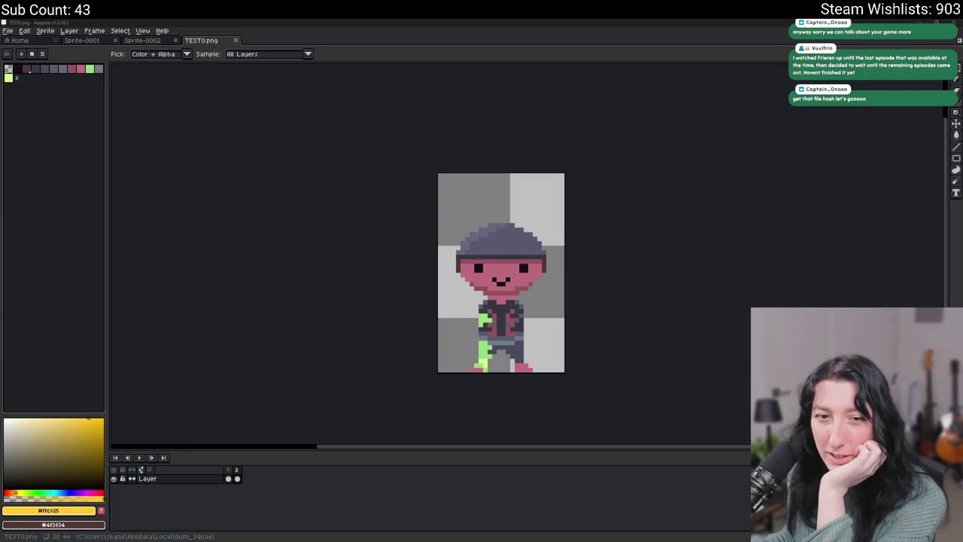
pyautogui.press('b')
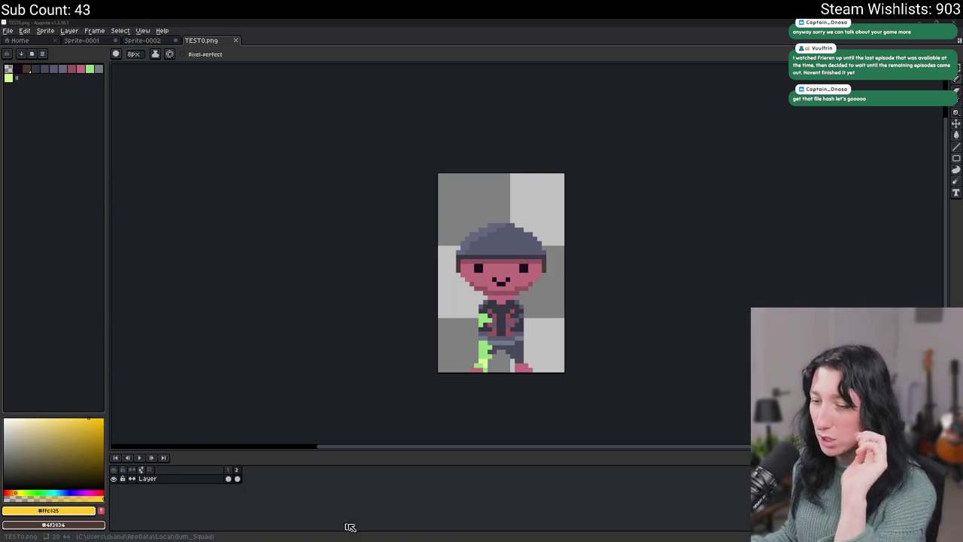
pyautogui.hotkey('alt', 'Tab')
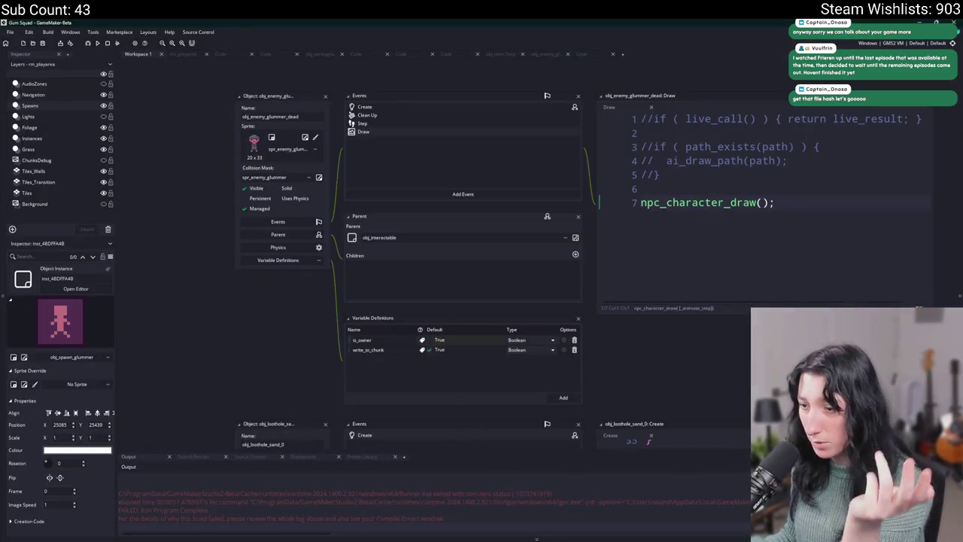
pyautogui.hotkey('alt', 'Tab')
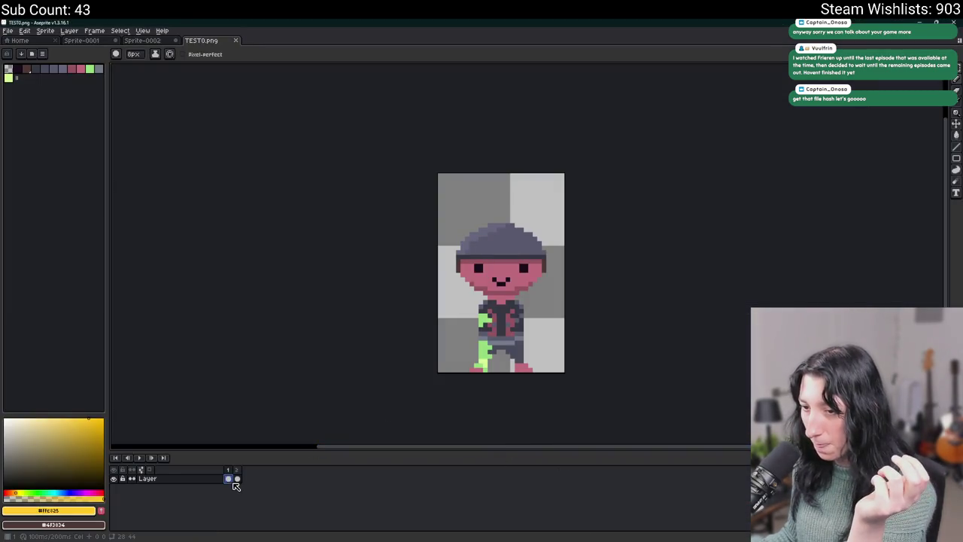
pyautogui.hotkey('alt', 'Tab')
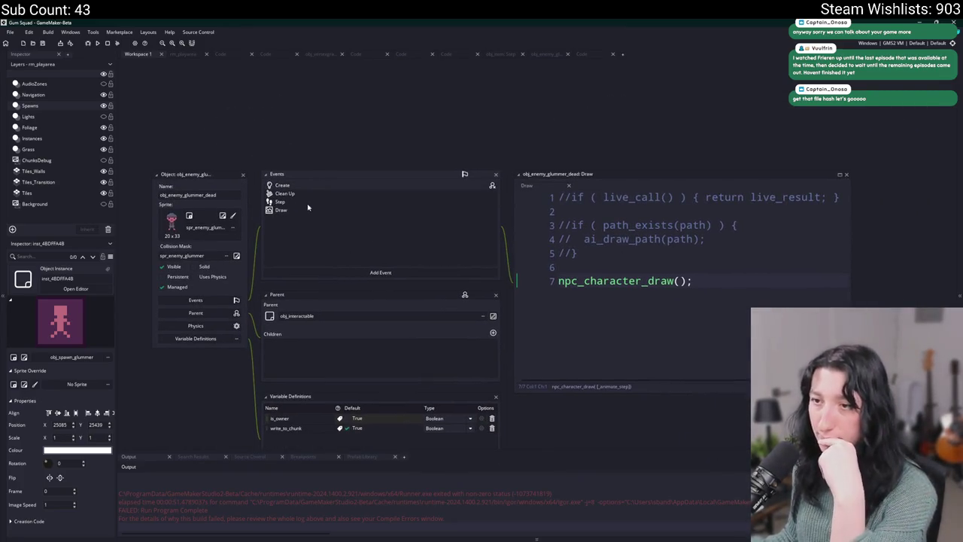
pyautogui.click(308, 210)
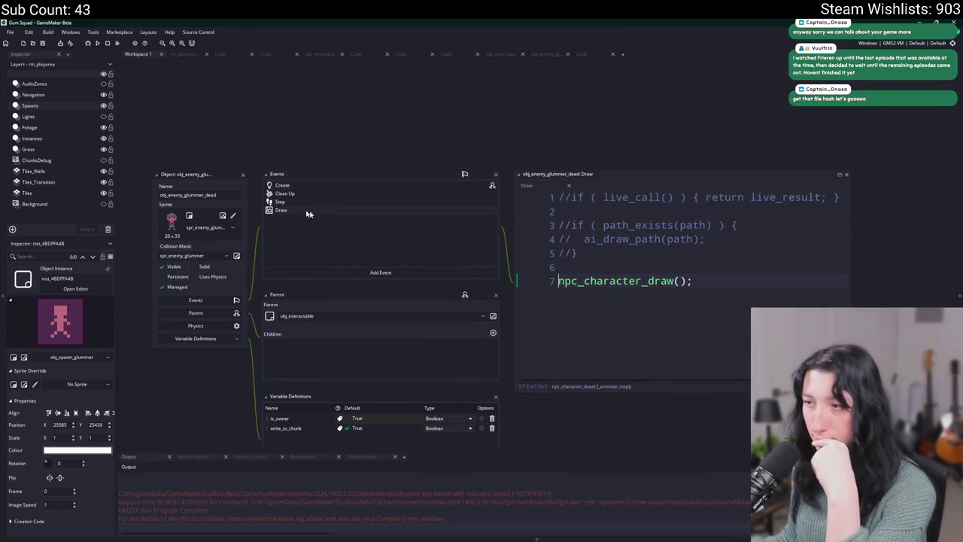
pyautogui.click(524, 540)
# Step: Discard obj_enemy_glummer's Create_0.gml changes in GitHub Desktop and reload the modified project in GameMaker
pyautogui.click(235, 194)
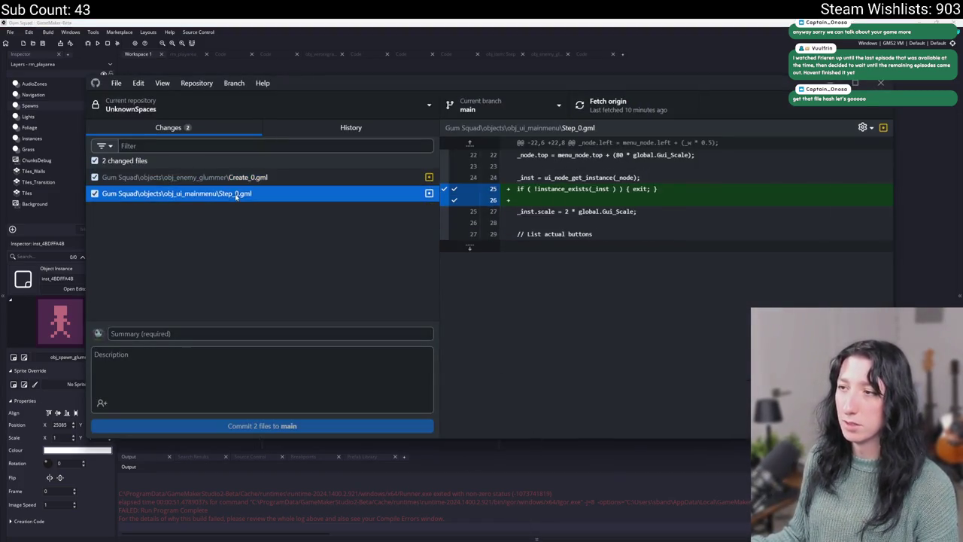
pyautogui.click(311, 179)
pyautogui.rightClick(312, 181)
pyautogui.click(337, 190)
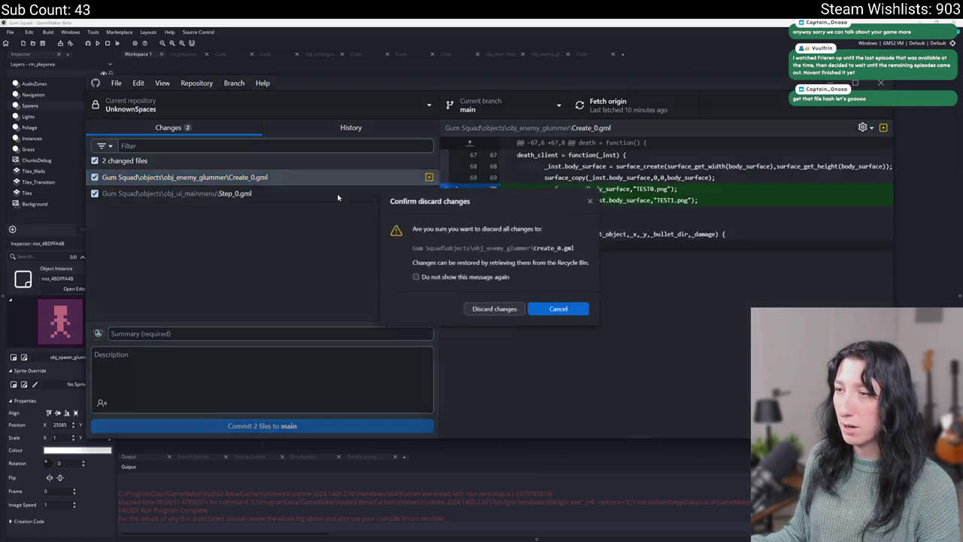
pyautogui.click(503, 314)
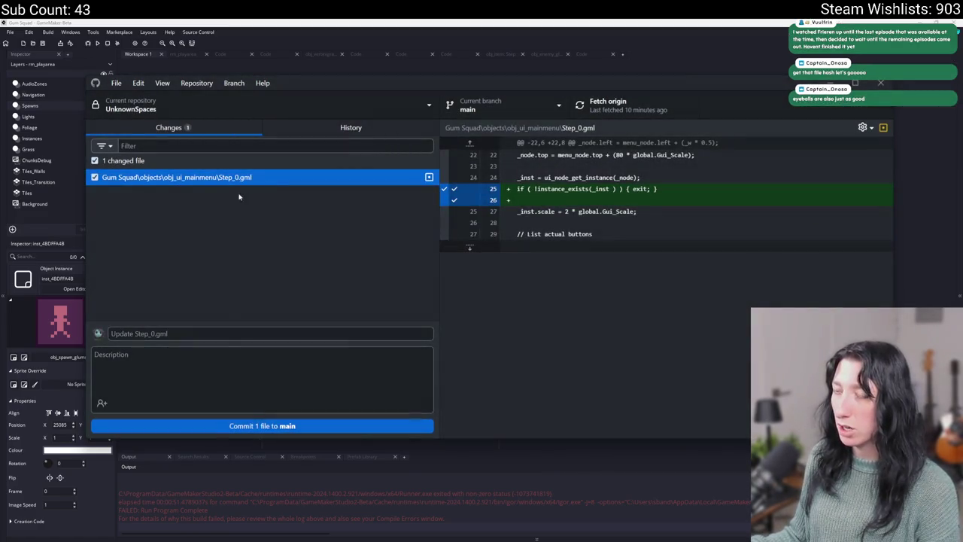
pyautogui.click(350, 21)
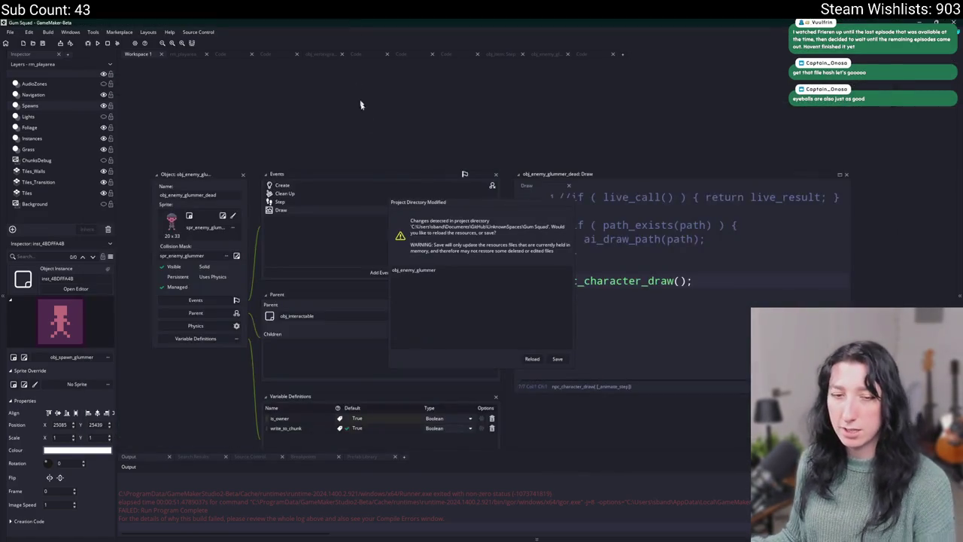
pyautogui.click(532, 360)
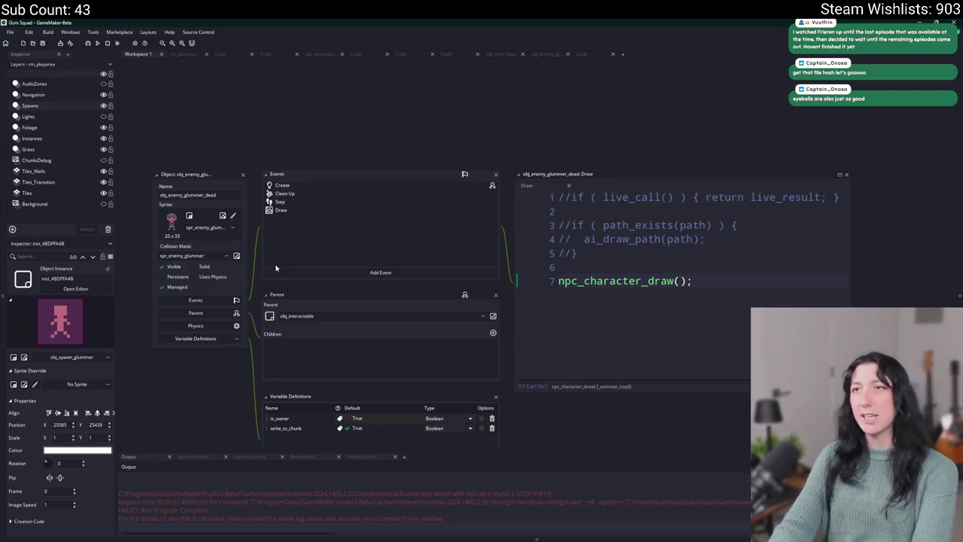
pyautogui.hotkey('ctrl', 't')
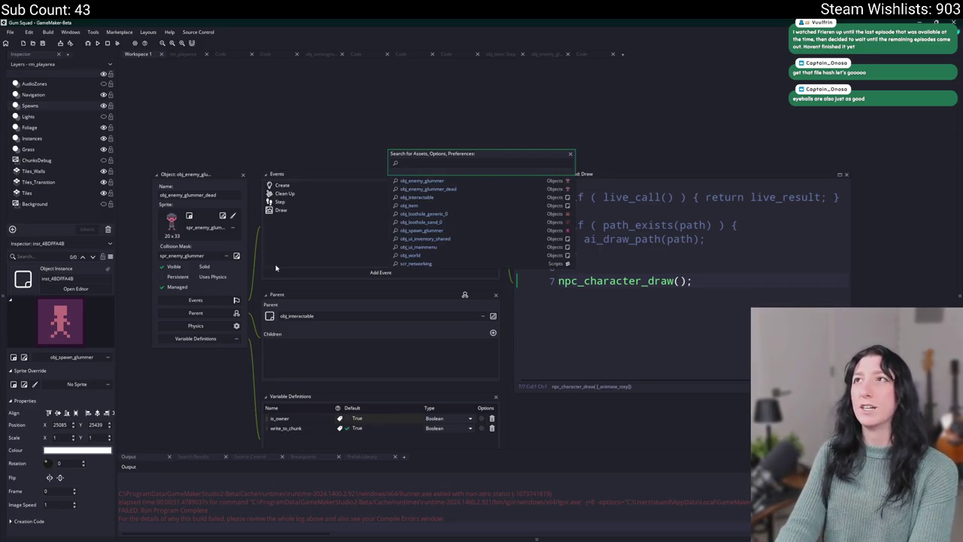
# Step: Search the whole project for room_goto and open obj_networking's Step event at room_goto(rm_playarea)
pyautogui.write('kd')
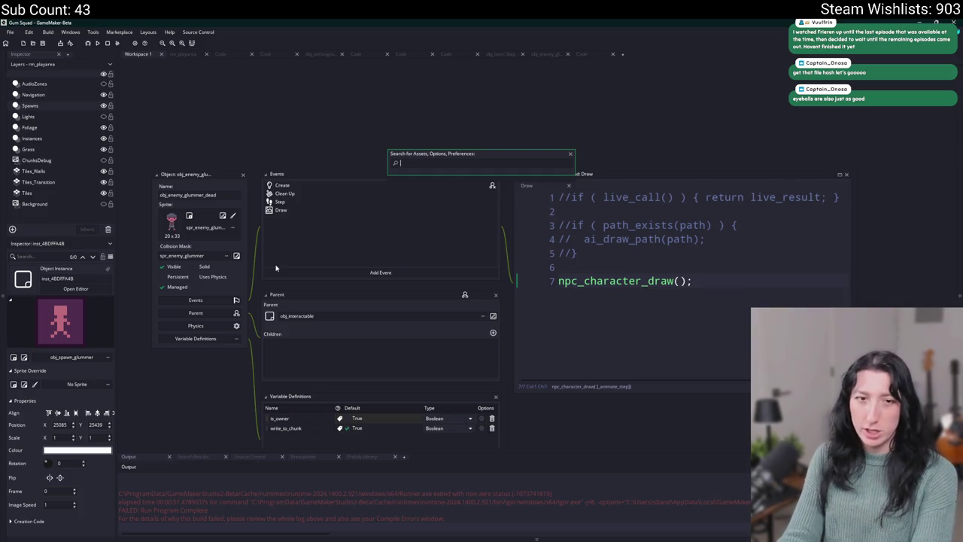
pyautogui.write('networking')
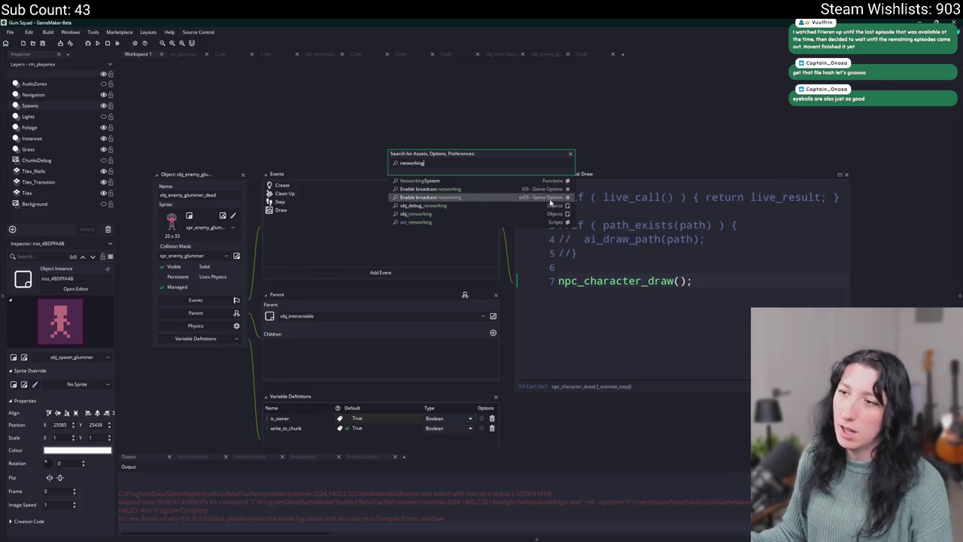
pyautogui.press('Escape')
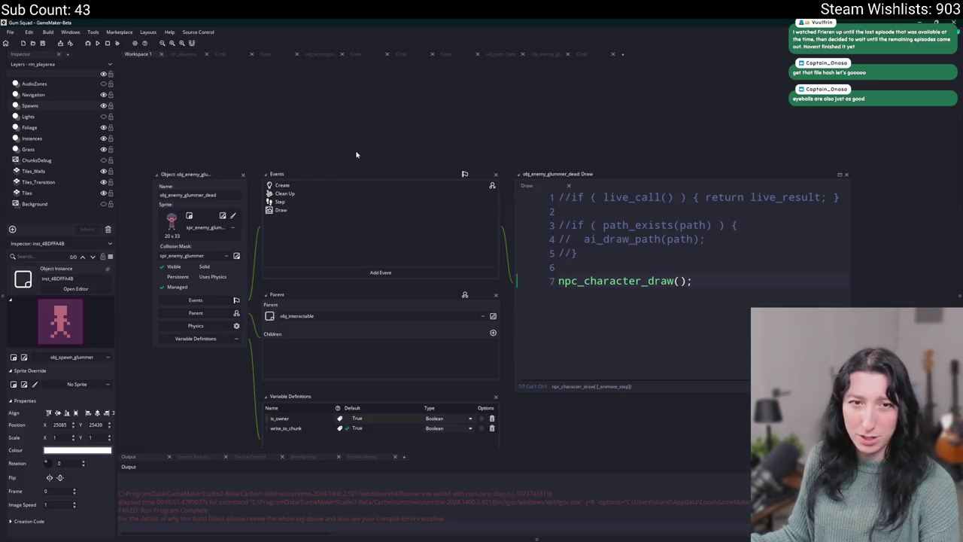
pyautogui.hotkey('ctrl', 'f')
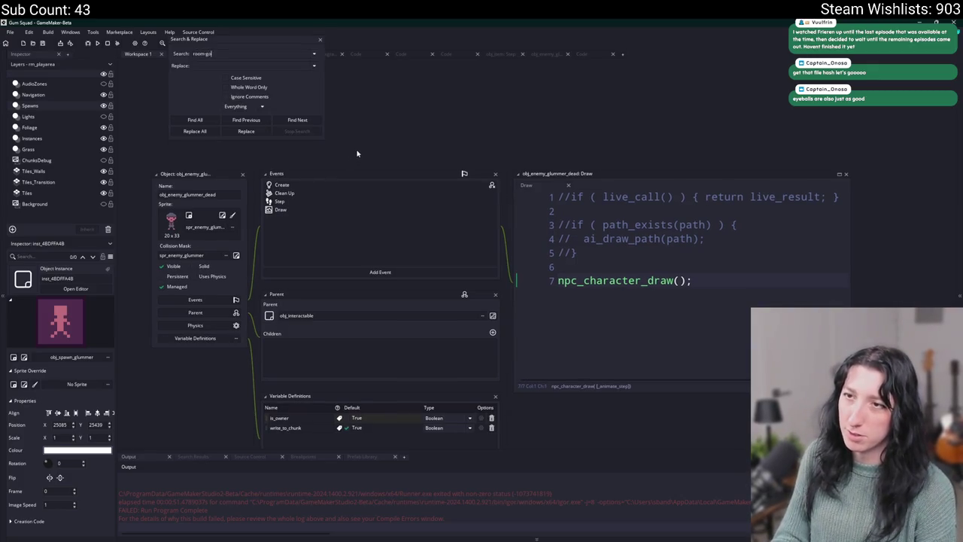
pyautogui.write('to')
pyautogui.press('Return')
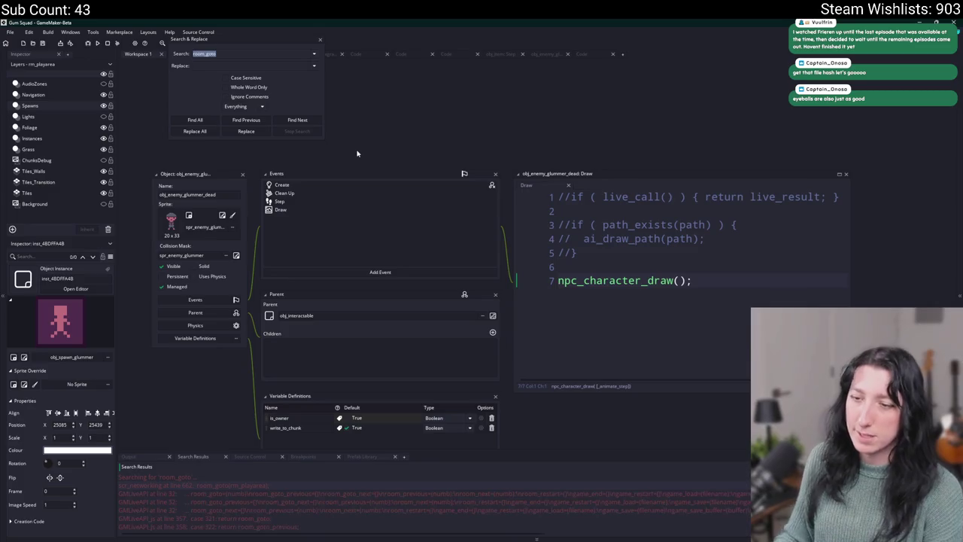
pyautogui.doubleClick(253, 485)
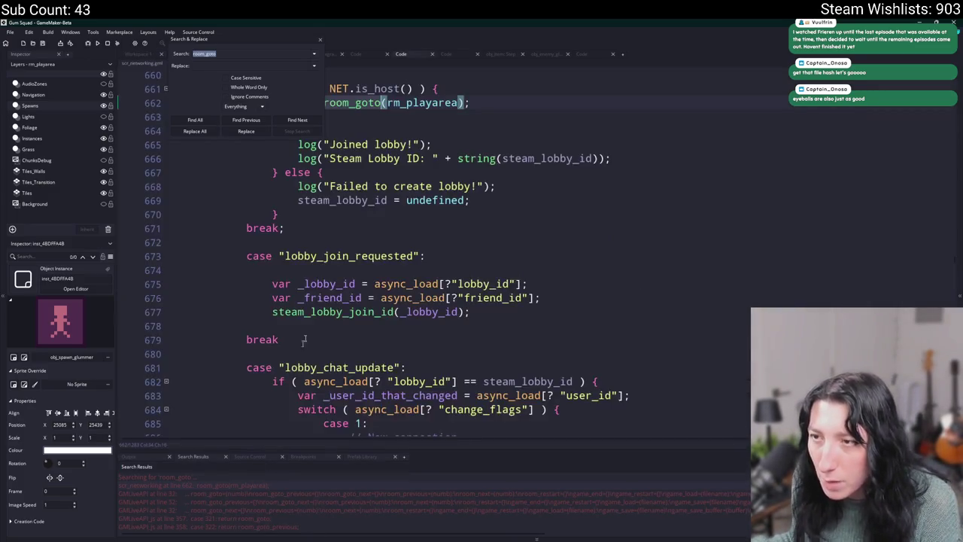
pyautogui.scroll(5, 297, 188)
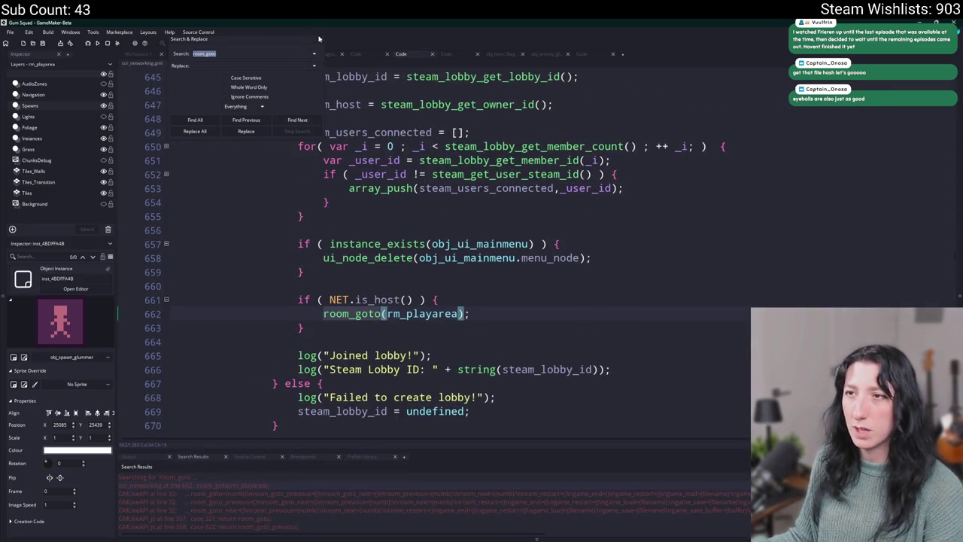
pyautogui.press('Escape')
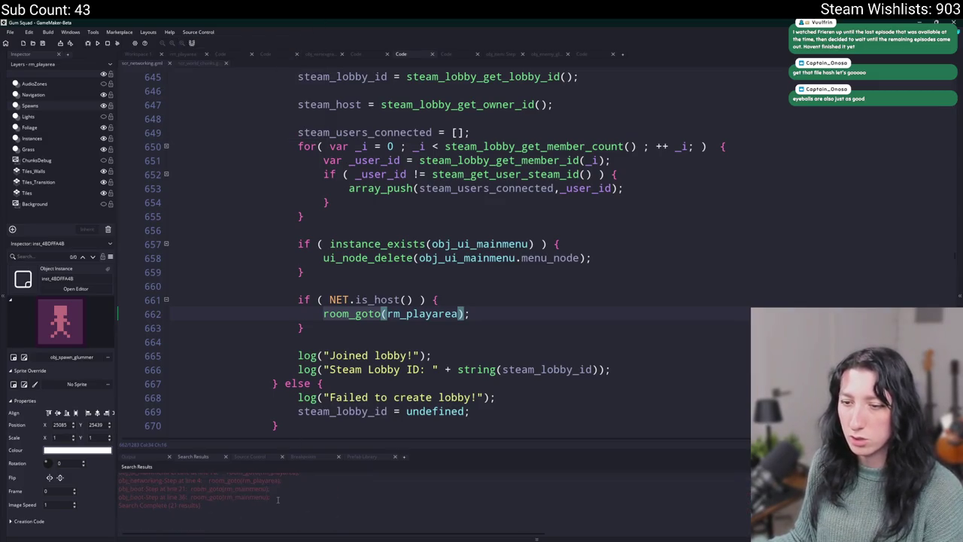
pyautogui.scroll(1, 278, 500)
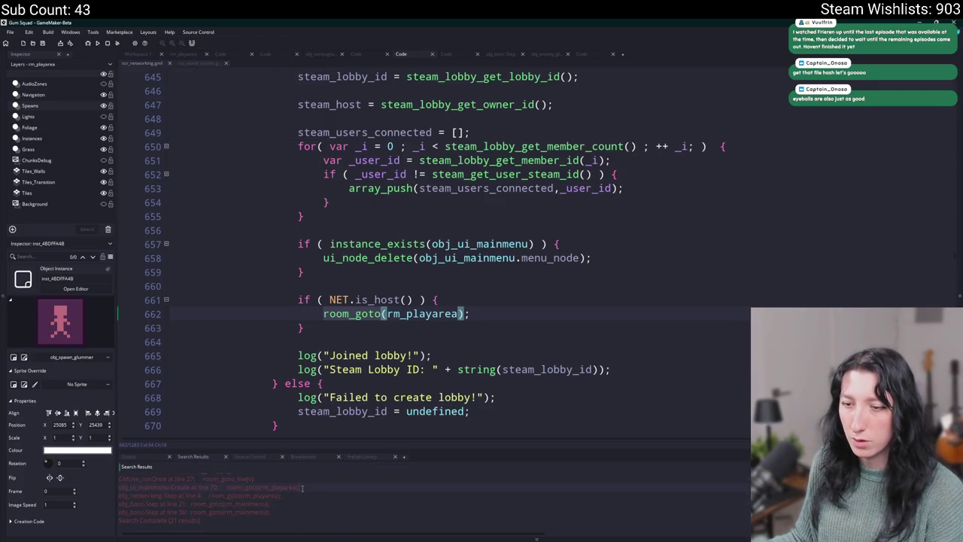
pyautogui.doubleClick(300, 495)
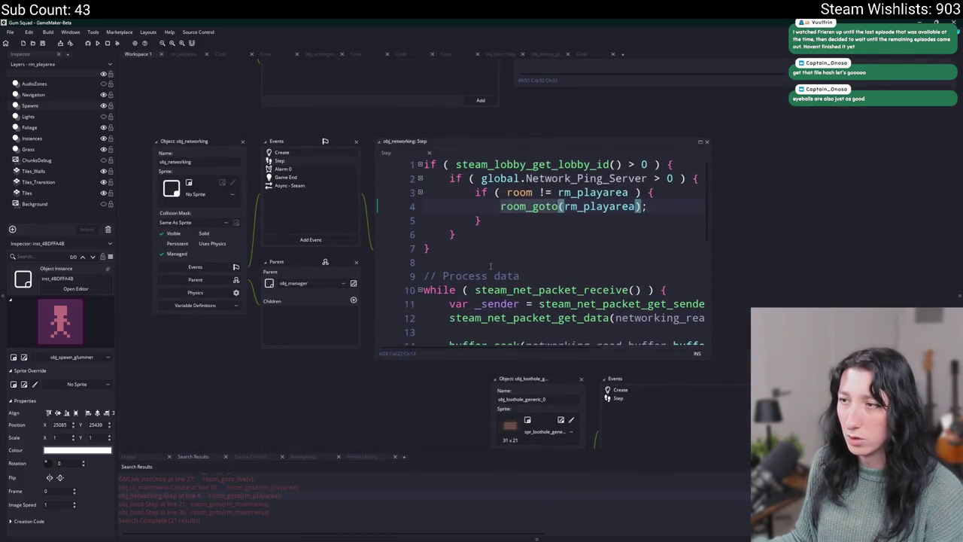
# Step: Widen the Step editor, add show_message("TEST"); as line 4 above room_goto(rm_playarea), then run with F5
pyautogui.moveTo(570, 219); pyautogui.dragTo(724, 227)
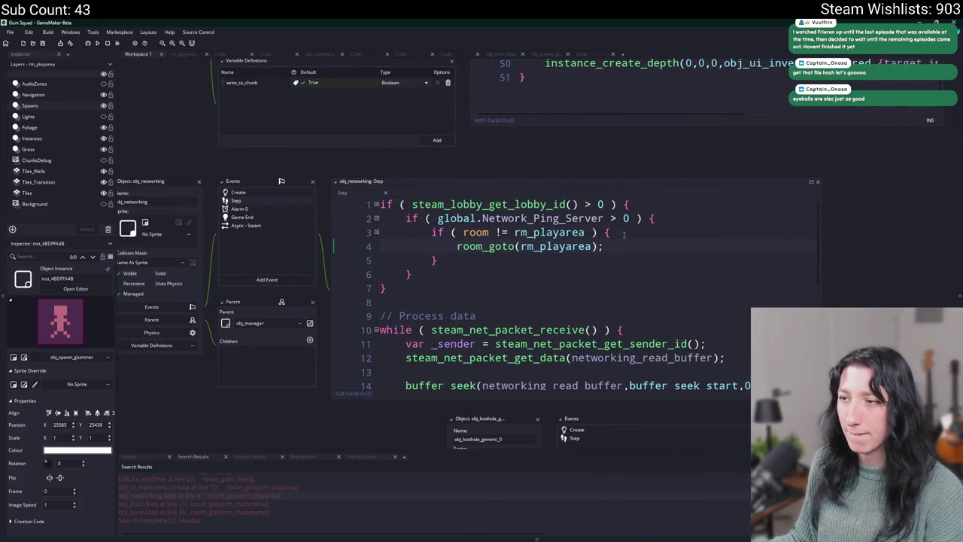
pyautogui.click(608, 222)
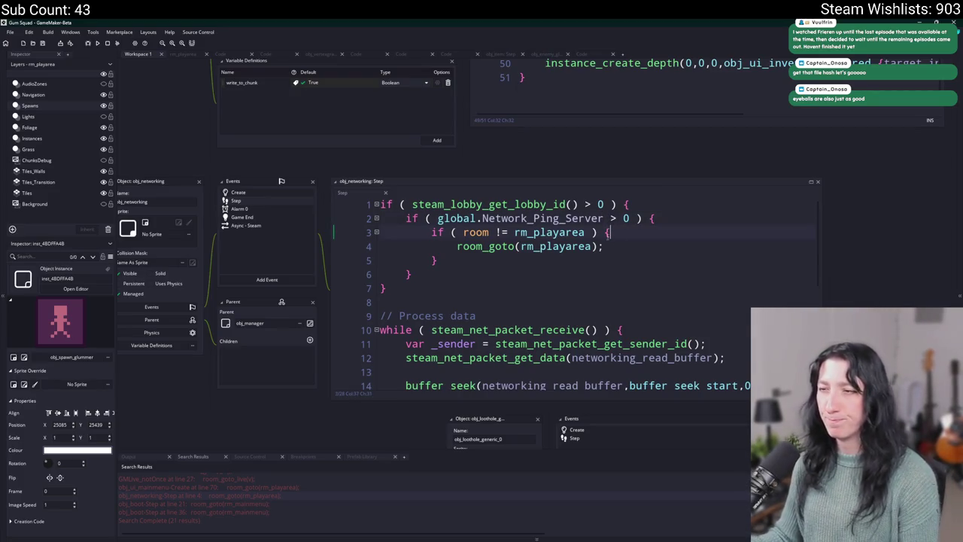
pyautogui.press('Return')
pyautogui.write('ow_message(')
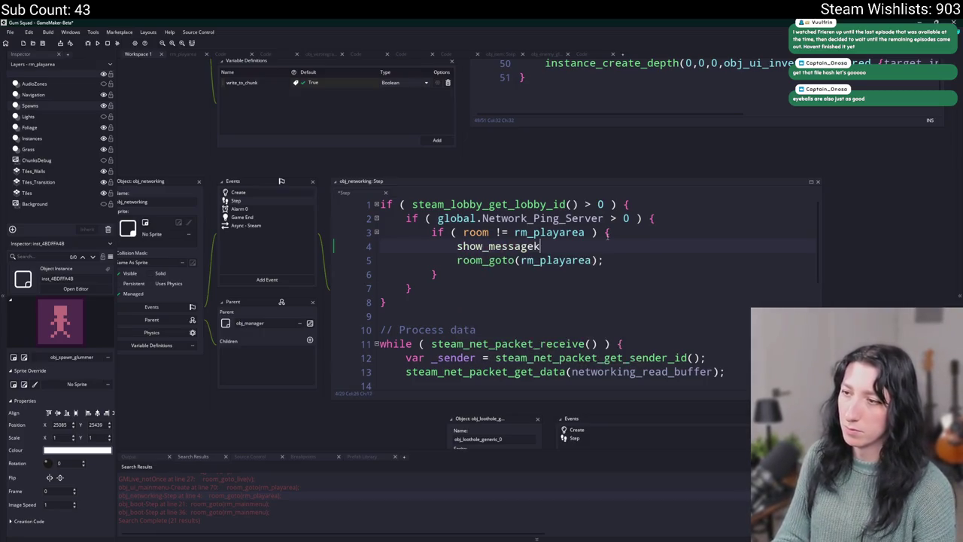
pyautogui.write('"TEST");')
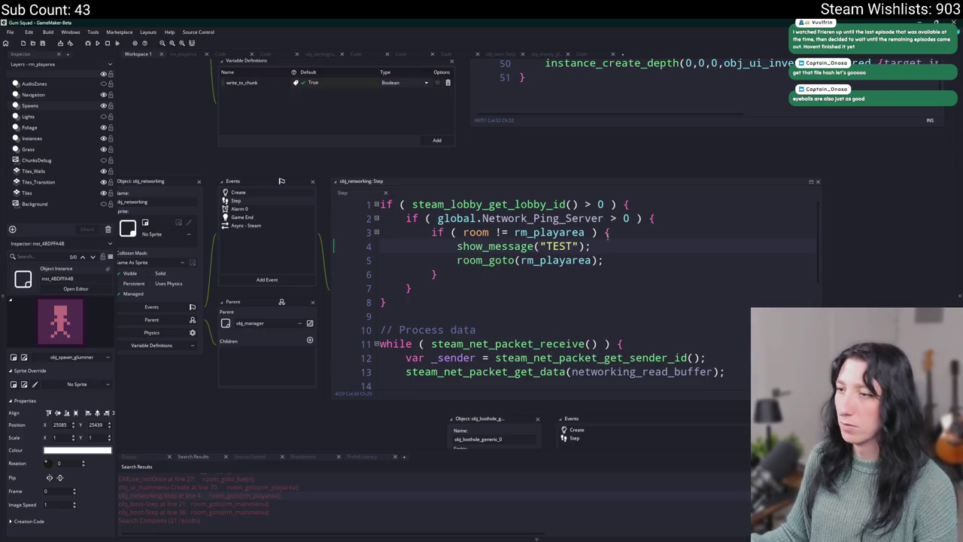
pyautogui.click(548, 204)
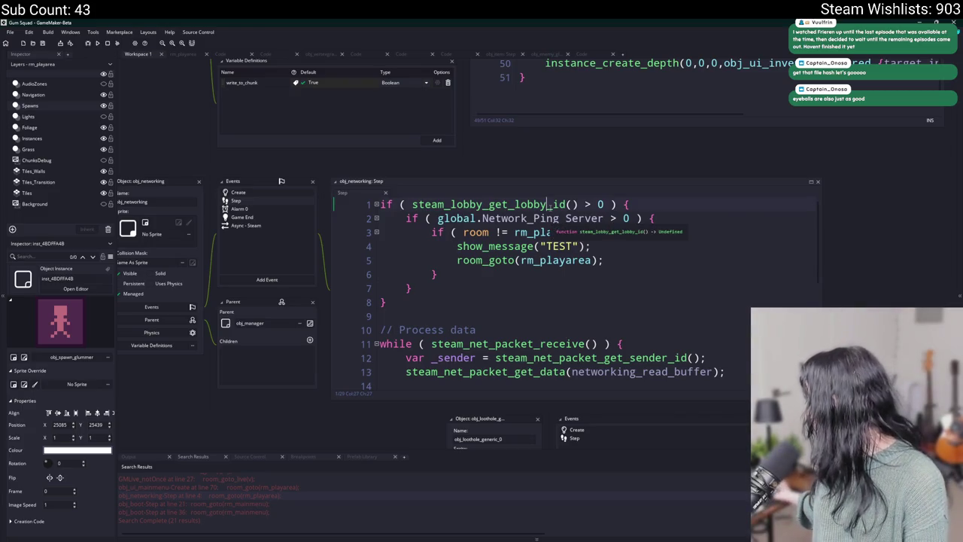
pyautogui.click(625, 260)
pyautogui.press('F5')
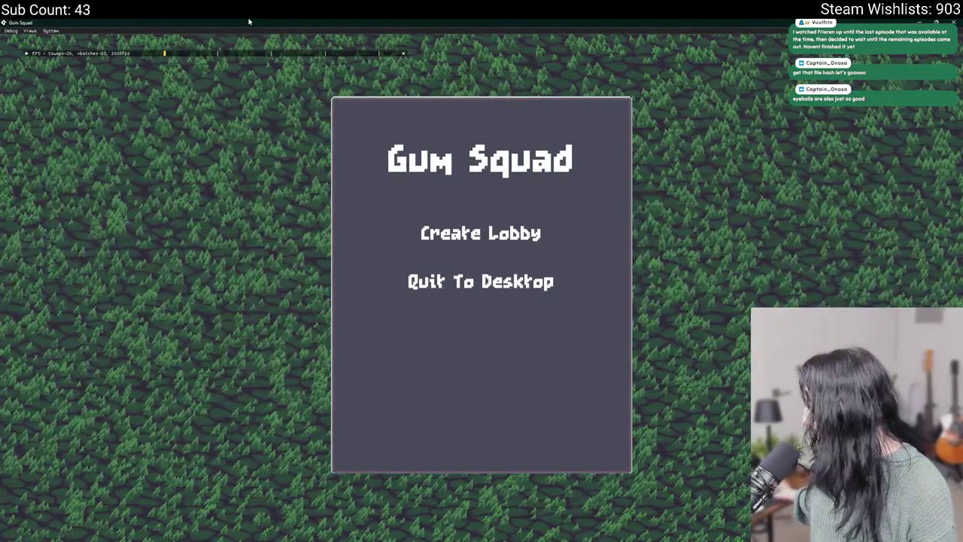
# Step: Join a friend's Gum Squad game through the Steam friends overlay and dismiss the TEST popup
pyautogui.hotkey('shift', 'Tab')
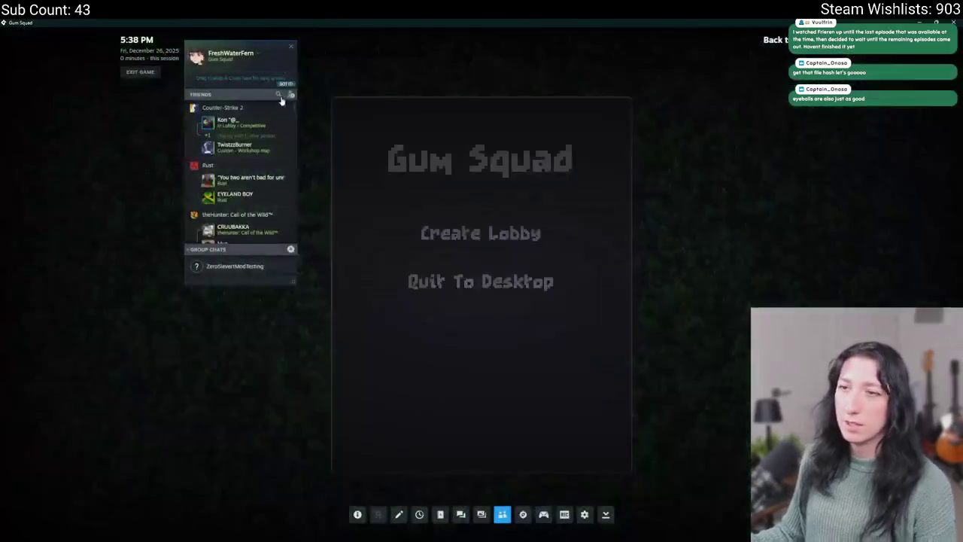
pyautogui.click(256, 94)
pyautogui.write('fe')
pyautogui.rightClick(245, 122)
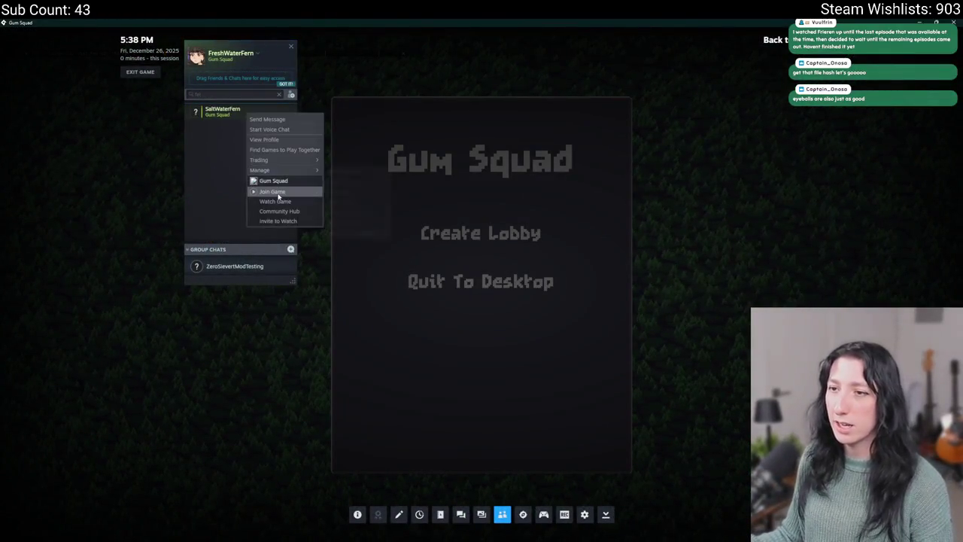
pyautogui.click(279, 194)
pyautogui.click(486, 308)
# Step: Close the game with Alt+F4 and select the show_message("TEST") line in the Step code
pyautogui.hotkey('shift', 'Tab')
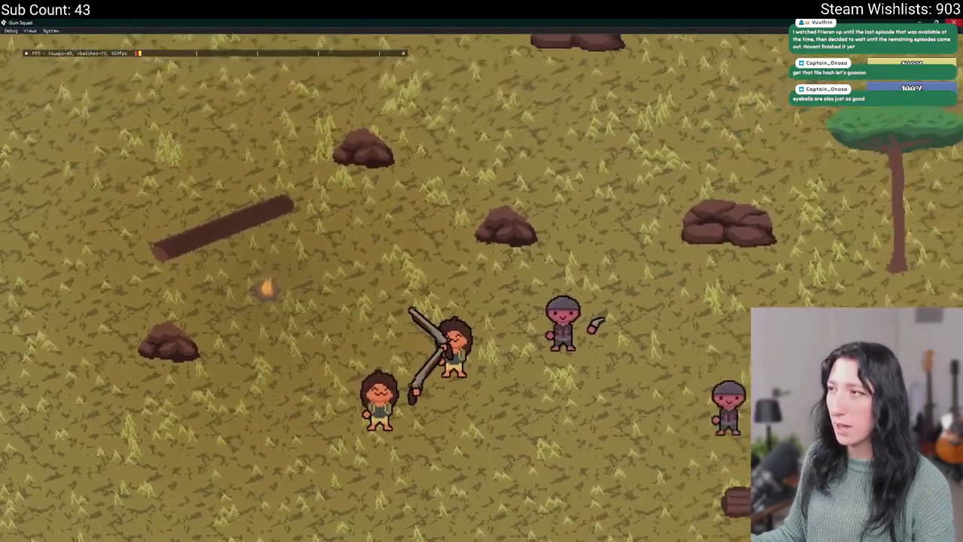
pyautogui.hotkey('alt', 'F4')
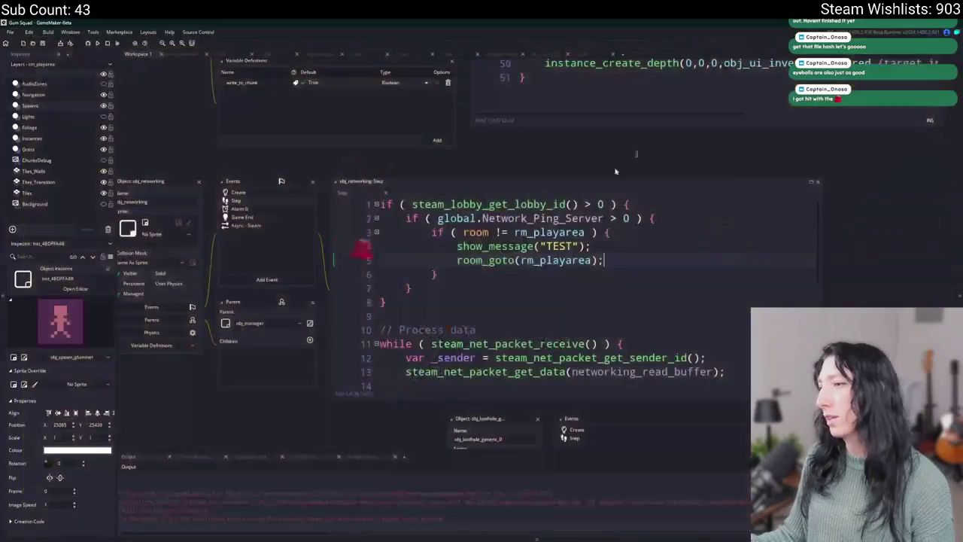
pyautogui.moveTo(639, 245); pyautogui.dragTo(369, 246)
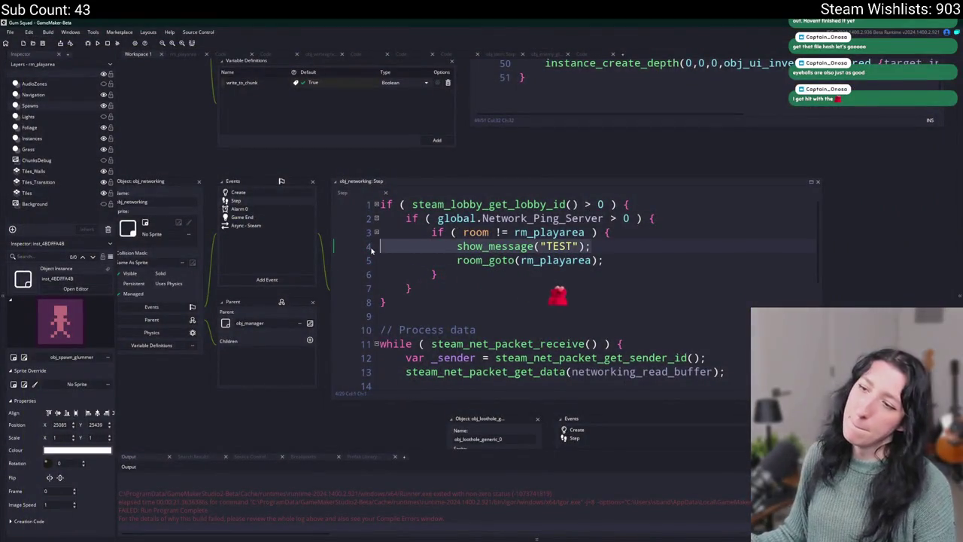
# Step: Delete the show_message("TEST"); line, rebuild with F5, and maximize the game window
pyautogui.press('BackSpace')
pyautogui.press('BackSpace')
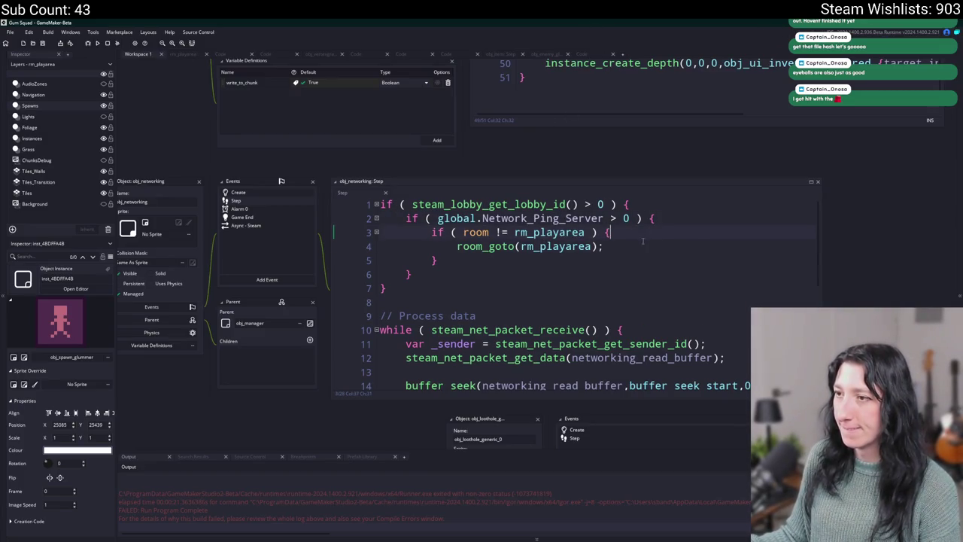
pyautogui.moveTo(604, 218); pyautogui.dragTo(436, 218)
pyautogui.click(669, 247)
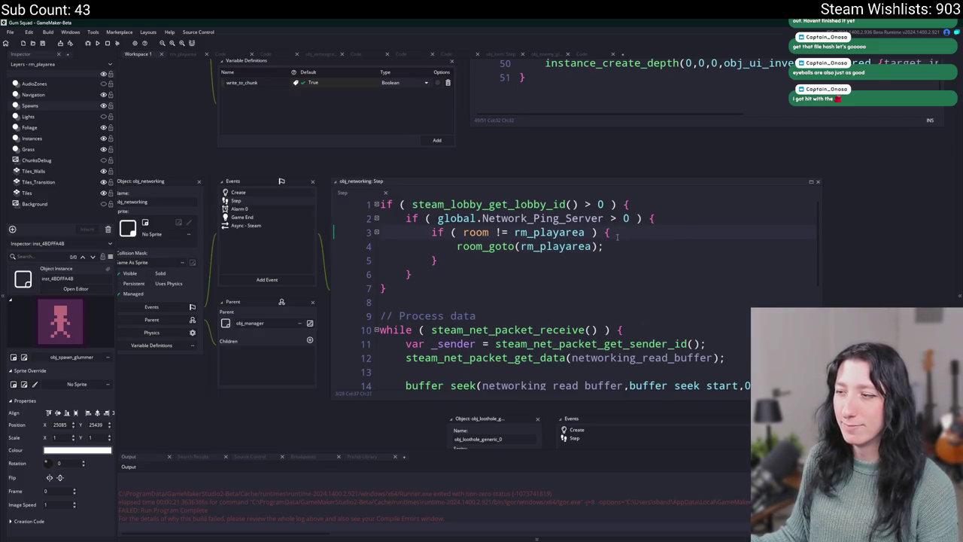
pyautogui.moveTo(628, 228); pyautogui.dragTo(579, 195)
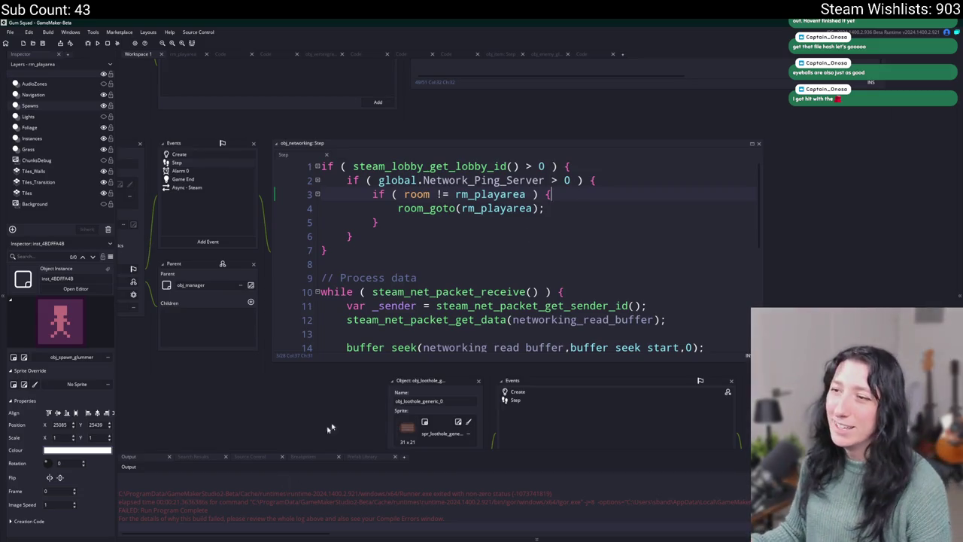
pyautogui.press('F5')
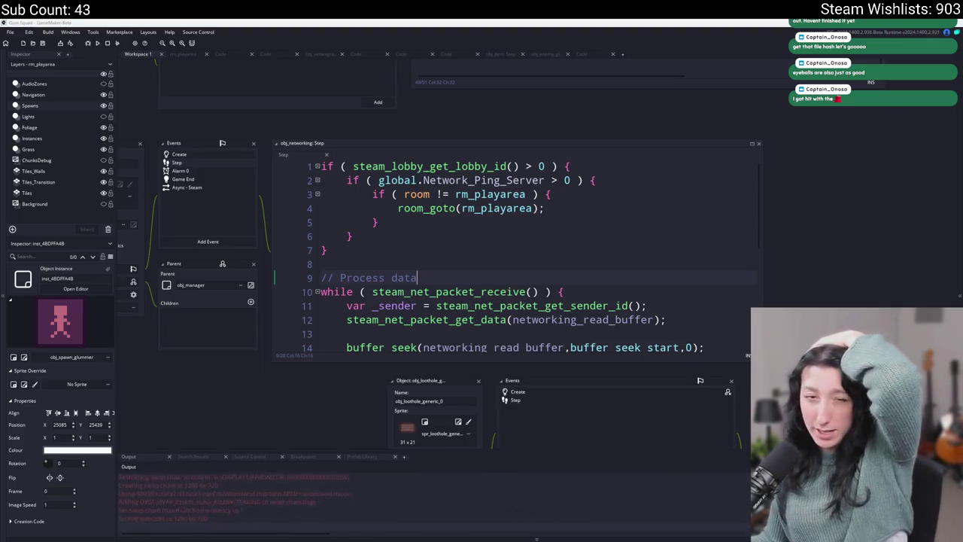
pyautogui.moveTo(451, 152)
pyautogui.mouseDown()
pyautogui.moveTo(442, 22)
pyautogui.moveTo(452, 2)
pyautogui.mouseUp()
# Step: Search the Steam friends overlay and join the friend's Gum Squad game
pyautogui.hotkey('shift', 'Tab')
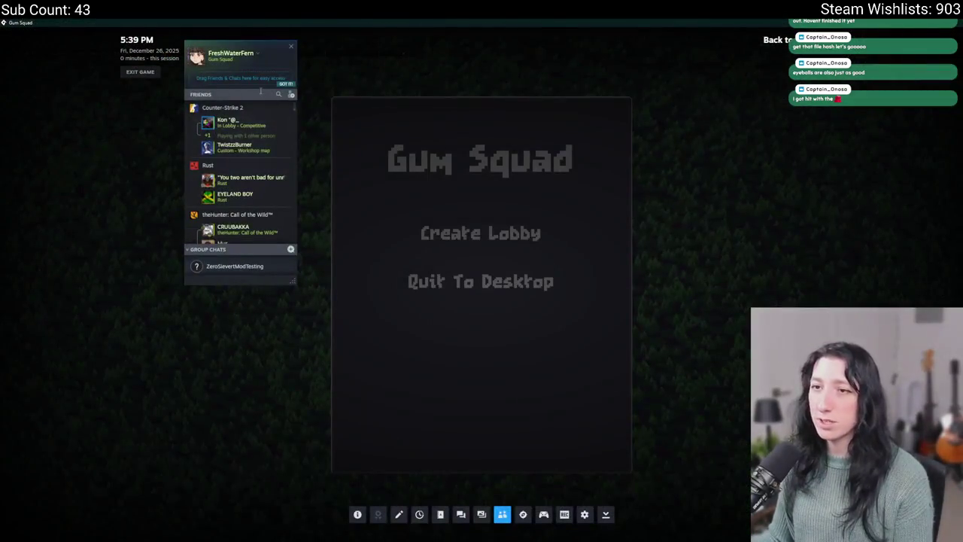
pyautogui.write('sal')
pyautogui.rightClick(222, 116)
pyautogui.click(241, 188)
# Step: Move the shotgun into the bag, equip the rifle, and walk the survivor around the map
pyautogui.hotkey('shift', 'Tab')
pyautogui.press('Tab')
pyautogui.press('Tab')
pyautogui.click(530, 207)
pyautogui.click(183, 369)
pyautogui.press('Tab')
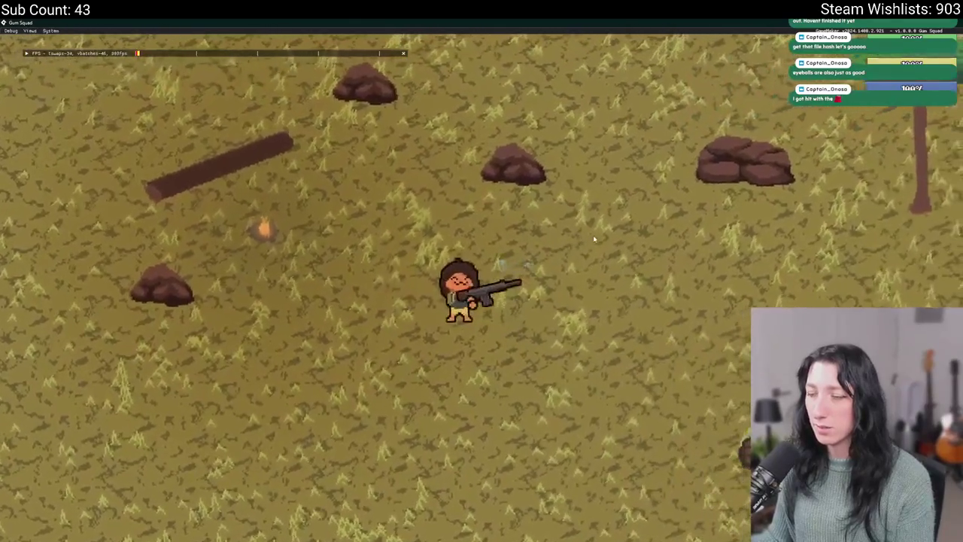
pyautogui.press('s')
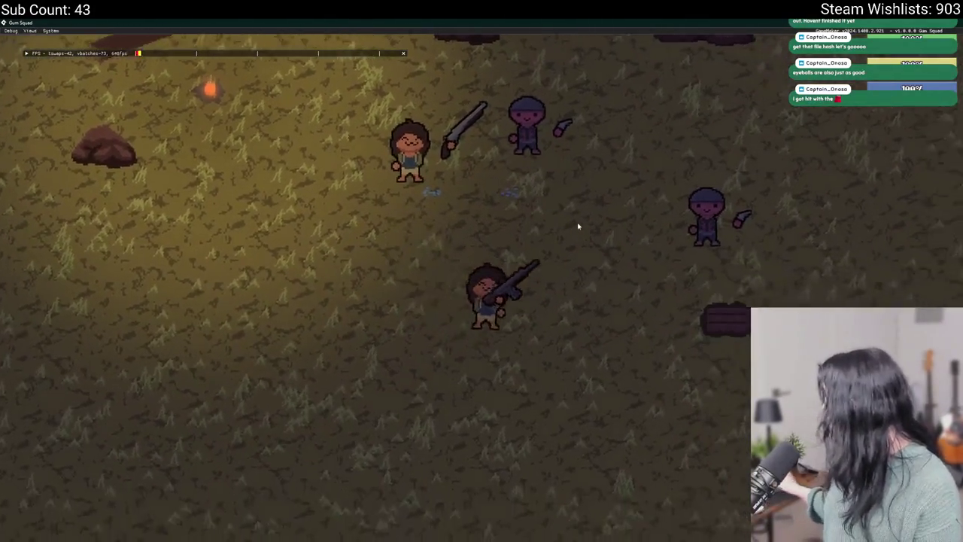
pyautogui.press('w')
pyautogui.press('a')
pyautogui.press('d')
pyautogui.press('s')
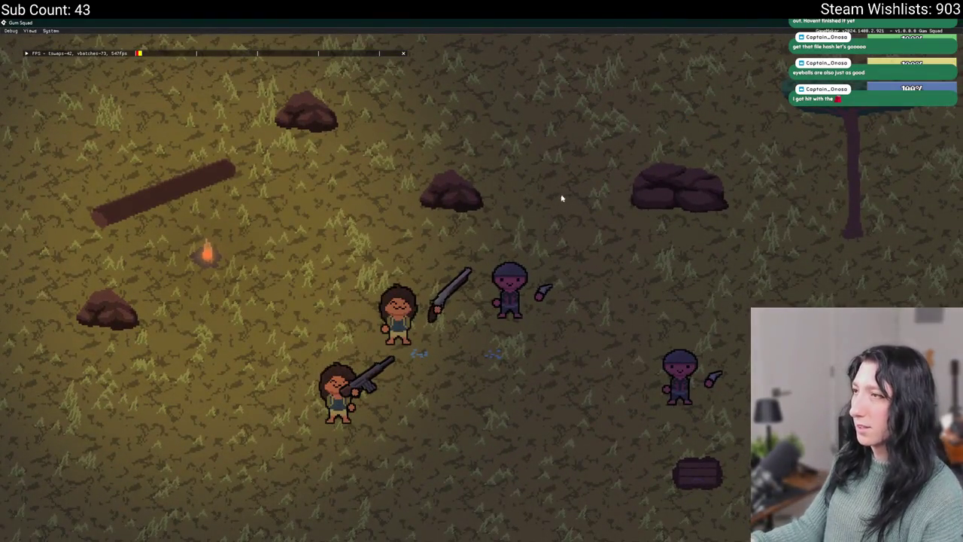
# Step: Close the game window and rejoin the friend's game from the Steam overlay
pyautogui.press('Escape')
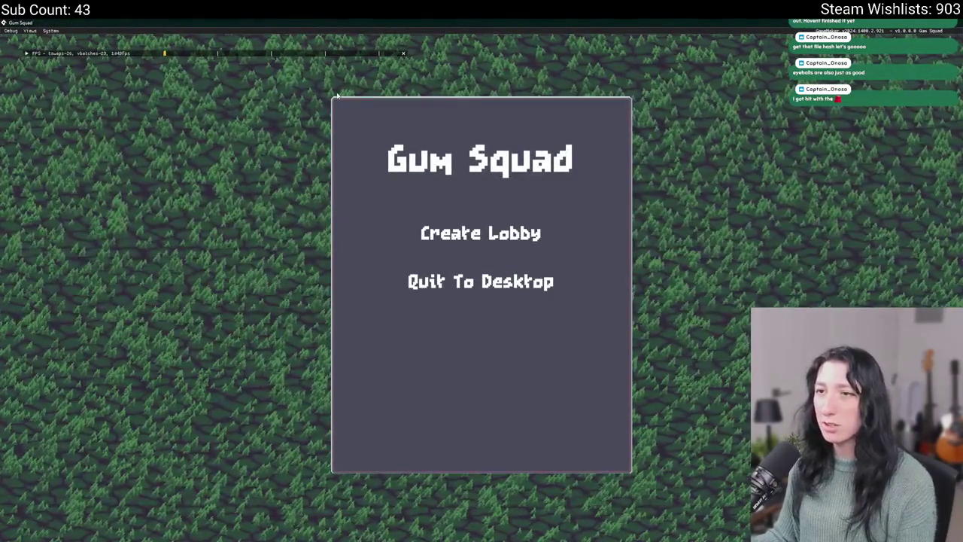
pyautogui.hotkey('shift', 'Tab')
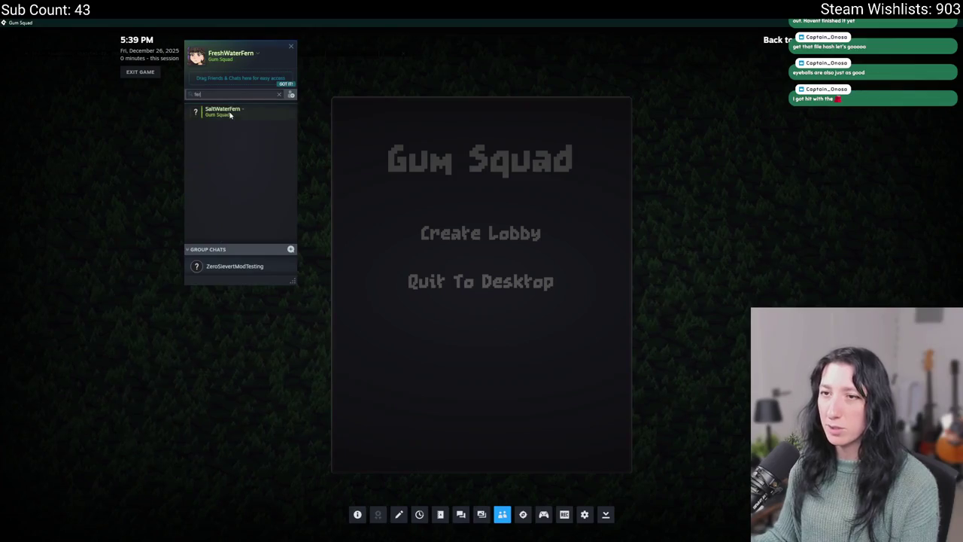
pyautogui.rightClick(226, 122)
pyautogui.hotkey('shift', 'Tab')
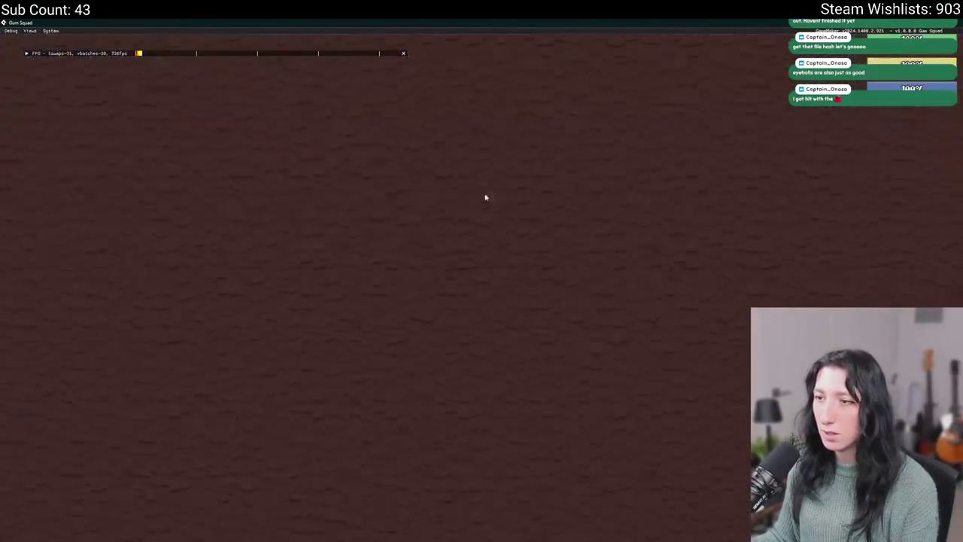
# Step: Equip the pistol in the weapon slot, walk the survivor, then stop the running build
pyautogui.press('Tab')
pyautogui.moveTo(204, 327); pyautogui.dragTo(424, 208)
pyautogui.moveTo(531, 208)
pyautogui.mouseDown()
pyautogui.moveTo(256, 339)
pyautogui.moveTo(279, 360)
pyautogui.mouseUp()
pyautogui.press('Tab')
pyautogui.press('a')
pyautogui.press('s')
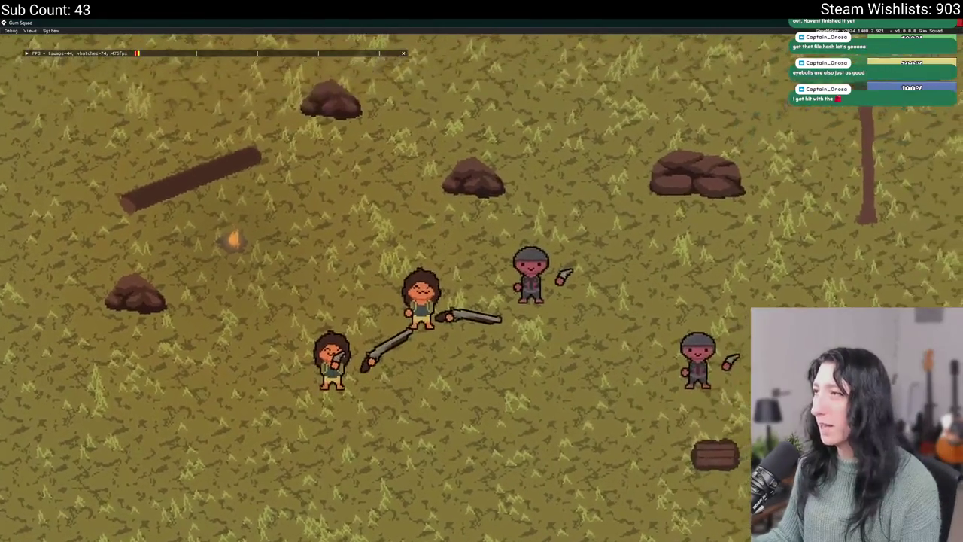
pyautogui.hotkey('alt', 'Tab')
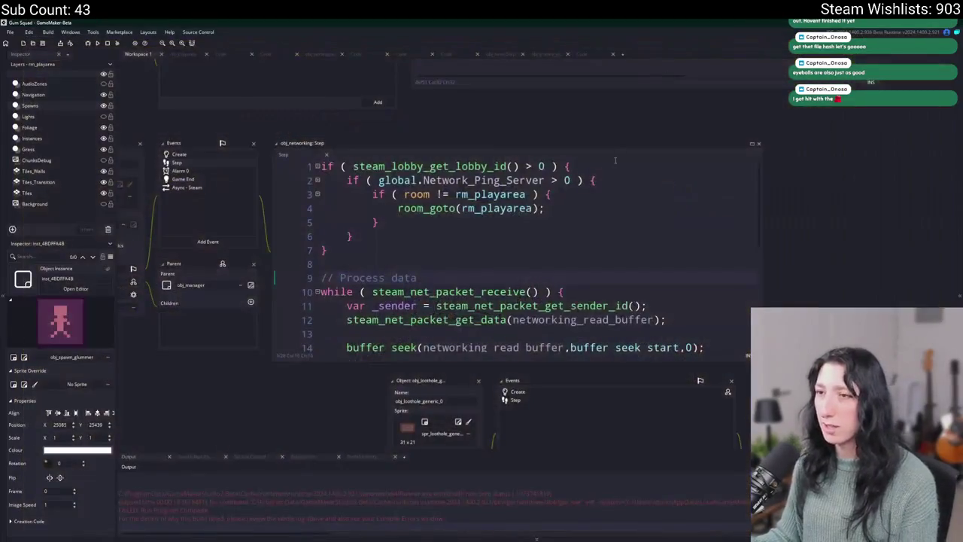
# Step: Build and run with F5 twice, then move the new game window up and make it full screen
pyautogui.press('F5')
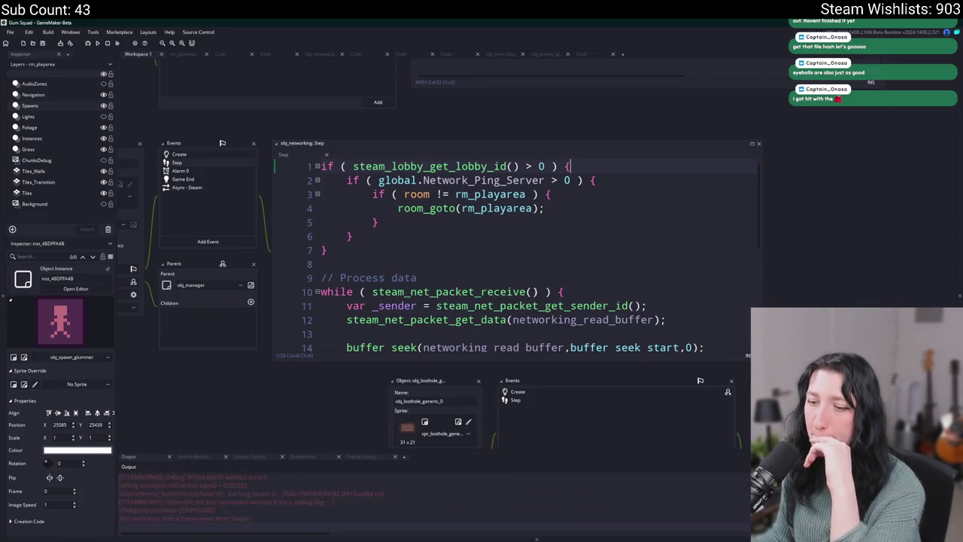
pyautogui.click(479, 264)
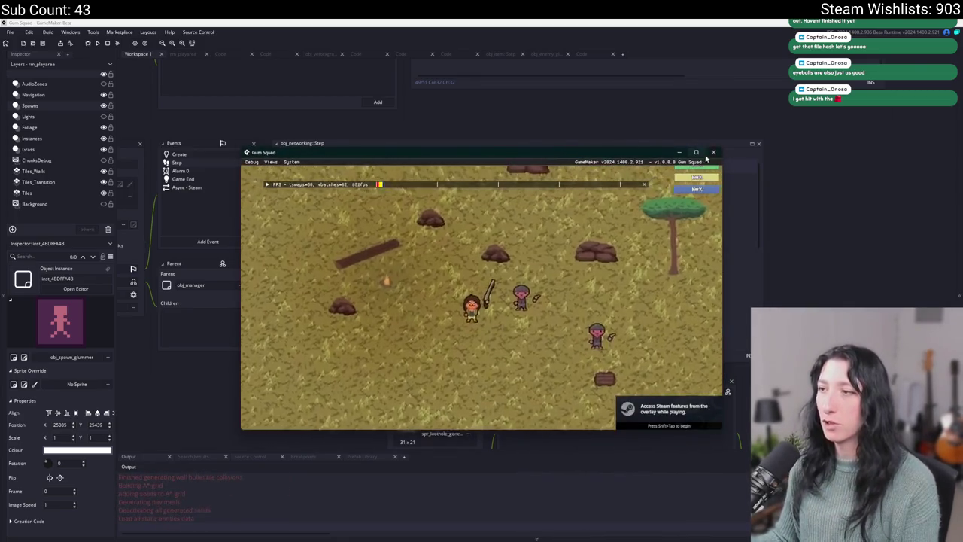
pyautogui.press('F5')
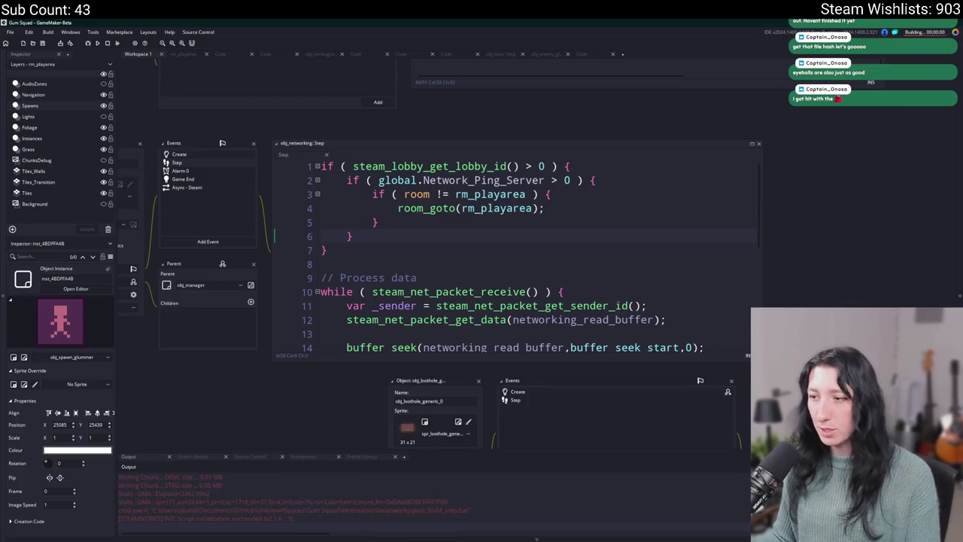
pyautogui.moveTo(550, 193); pyautogui.dragTo(539, 21)
pyautogui.hotkey('shift', 'Tab')
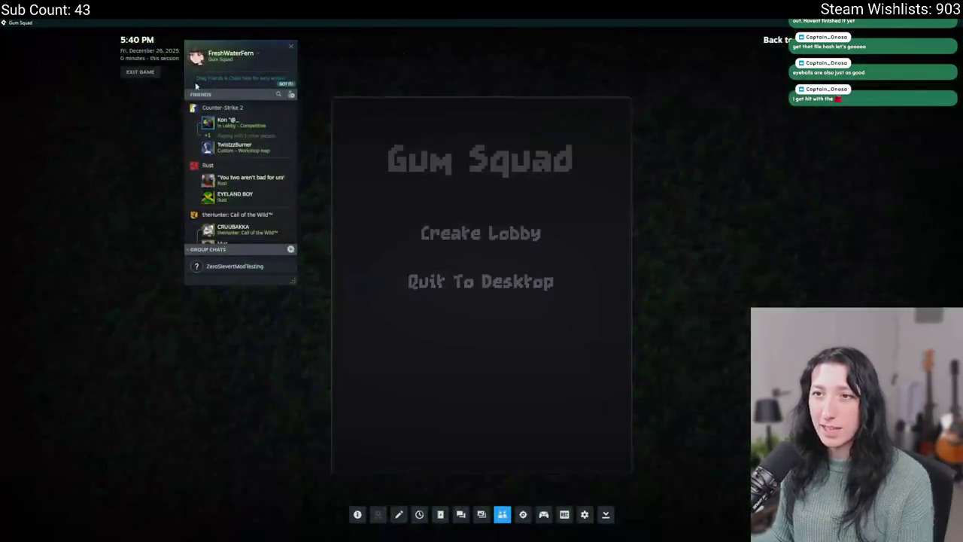
# Step: Search the Steam friends list and equip the pistol into the hand slot
pyautogui.click(224, 94)
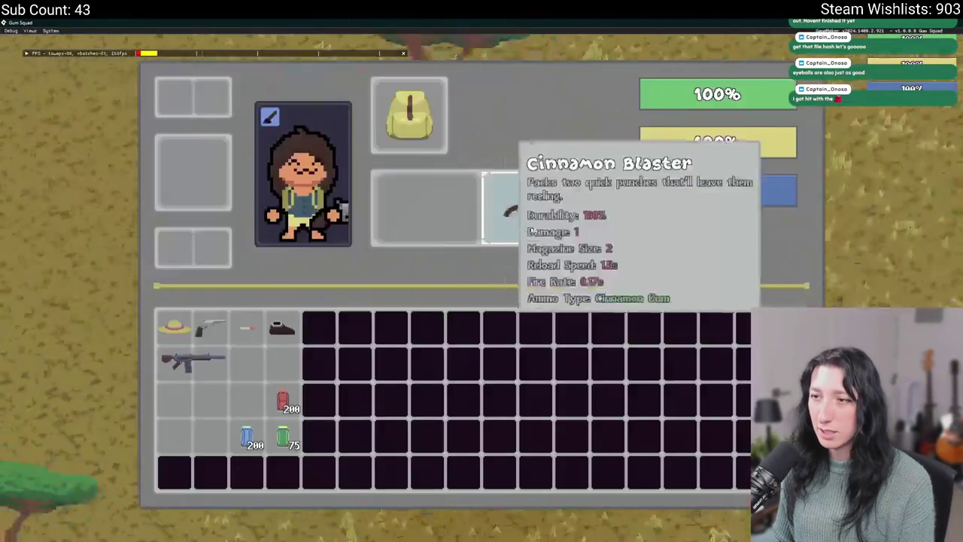
pyautogui.moveTo(210, 327); pyautogui.dragTo(523, 220)
pyautogui.press('Tab')
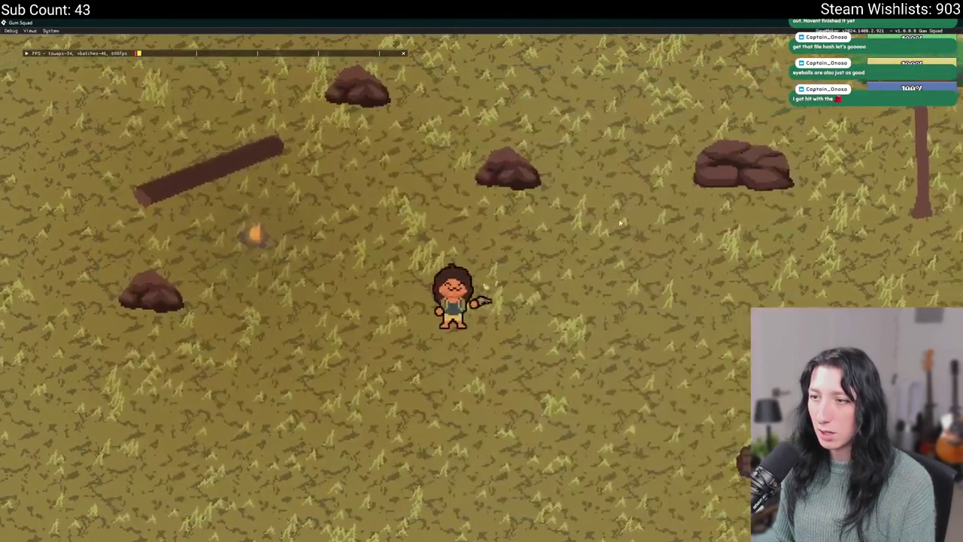
# Step: Walk the survivor around, shoot the grey enemy, check the inventory, then close the game window
pyautogui.press('s')
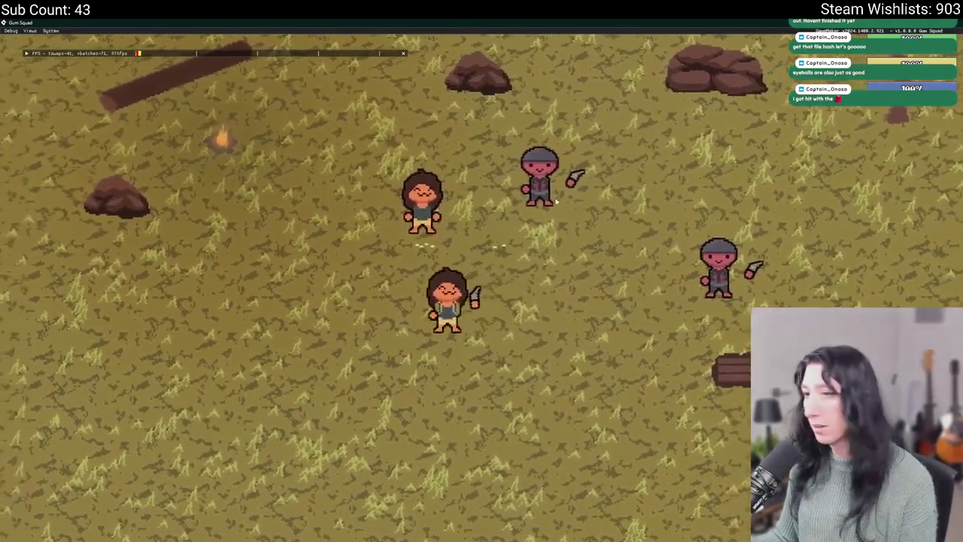
pyautogui.click(555, 201)
pyautogui.press('a')
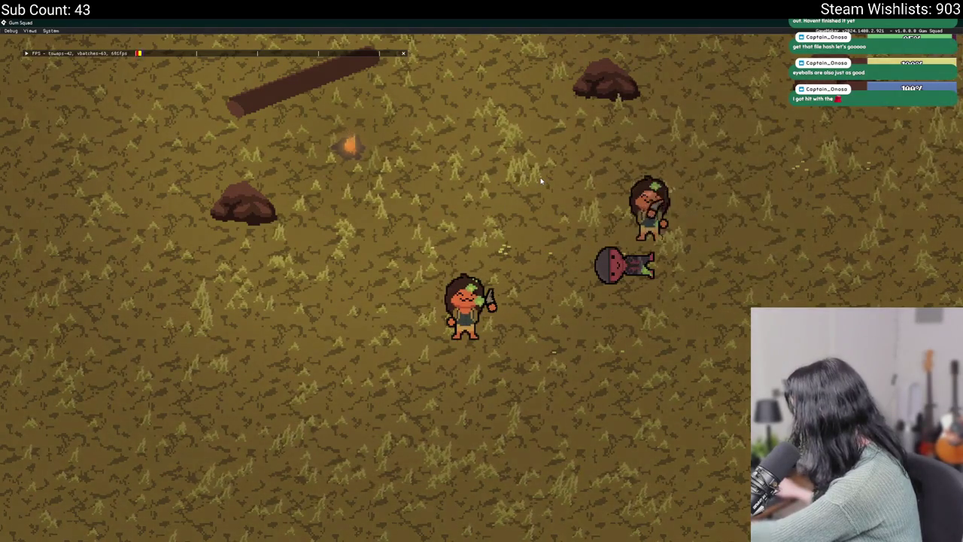
pyautogui.press('i')
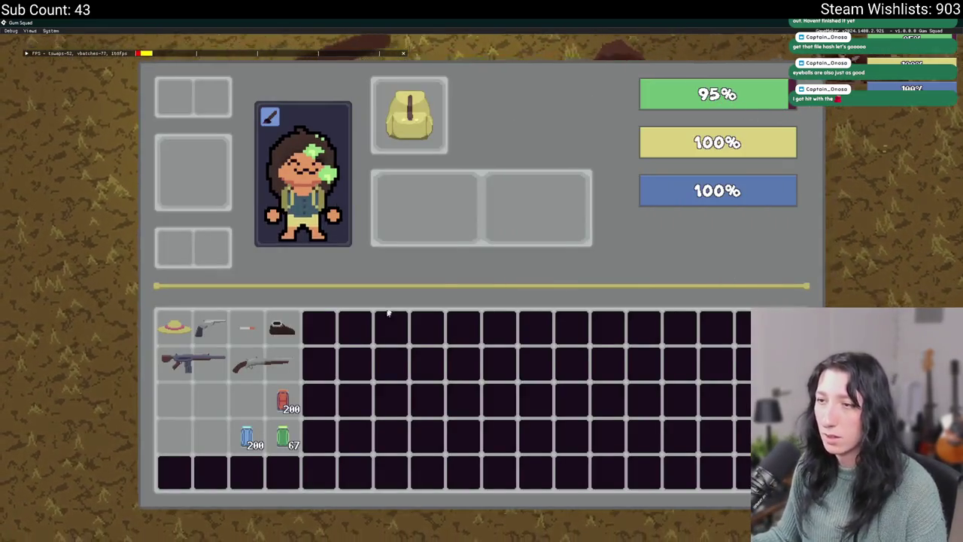
pyautogui.hotkey('w', 'd')
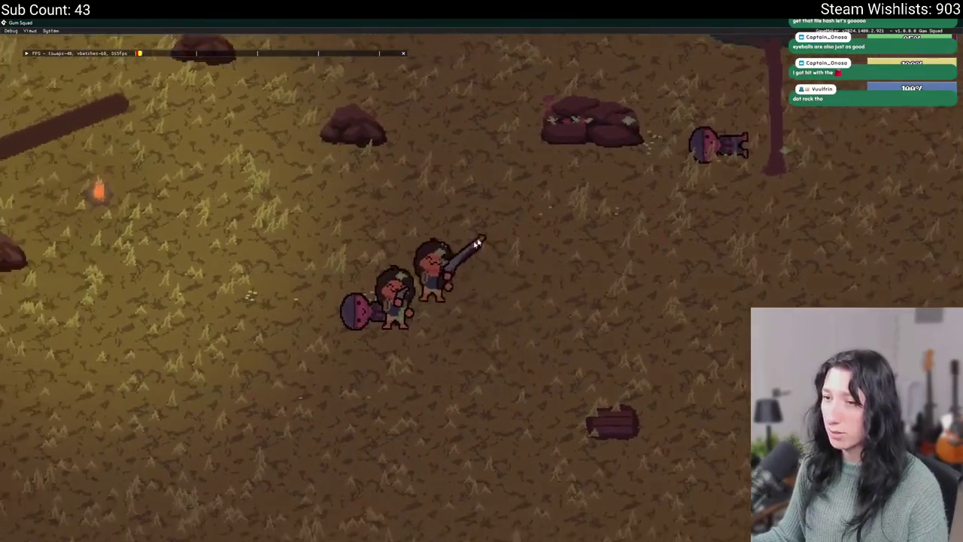
pyautogui.press('w')
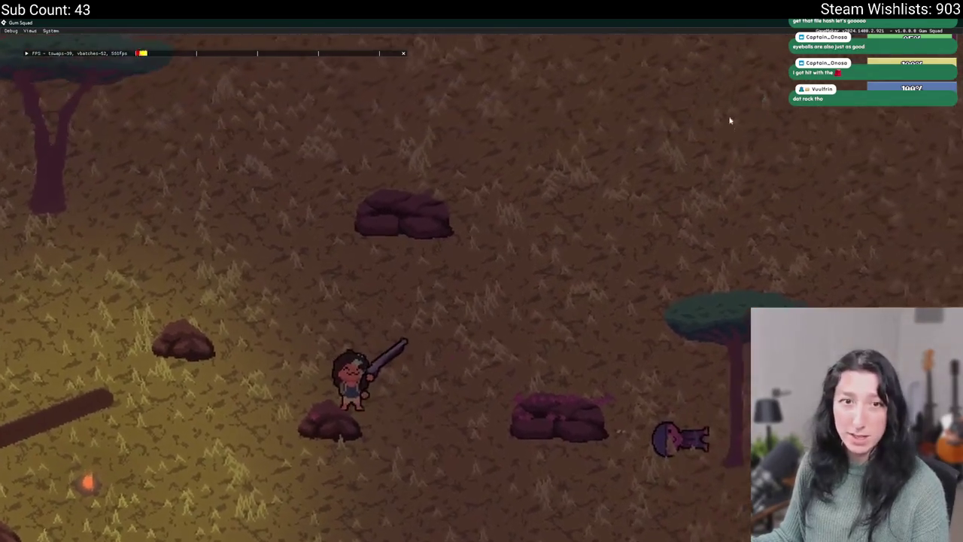
pyautogui.click(960, 24)
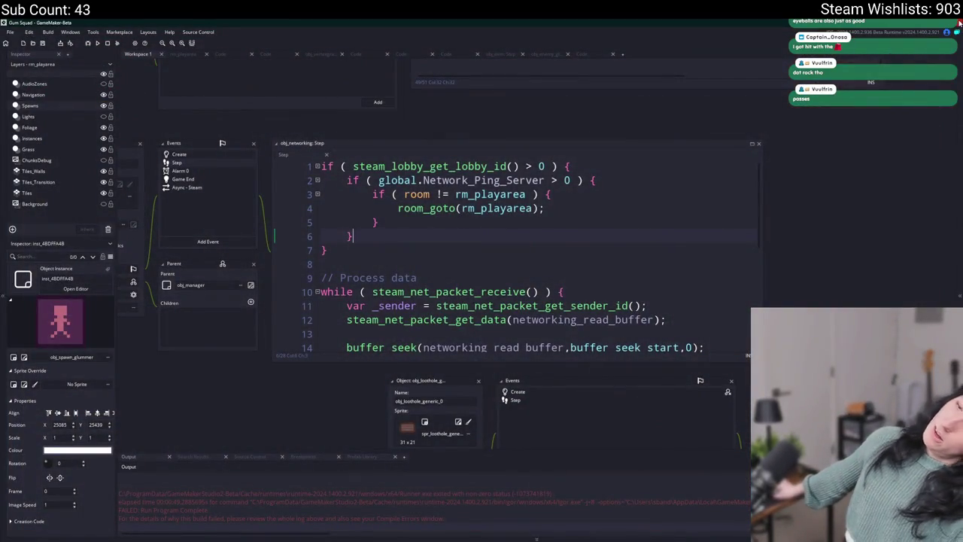
# Step: Open and dismiss the Ctrl+T asset search, recentre the code editor, and switch to GitHub Desktop
pyautogui.click(627, 197)
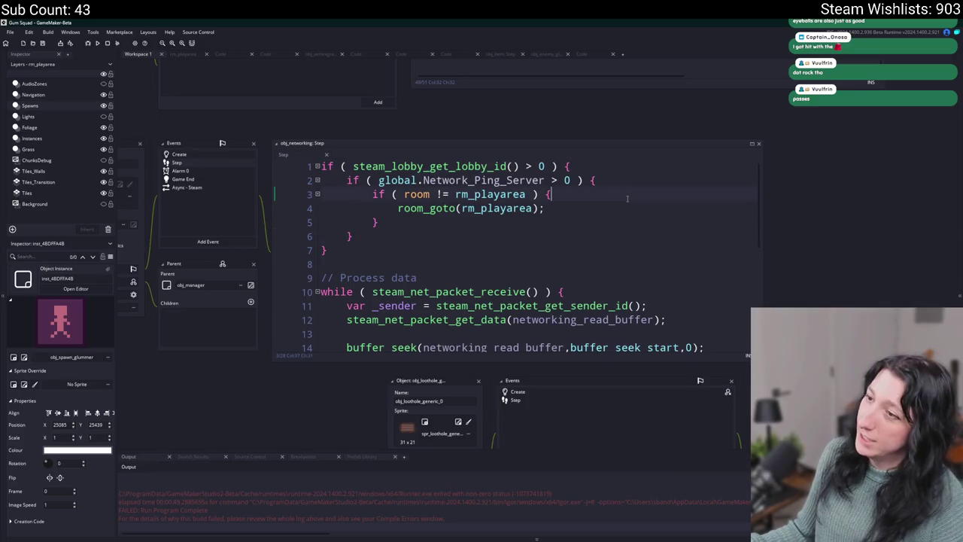
pyautogui.hotkey('ctrl', 't')
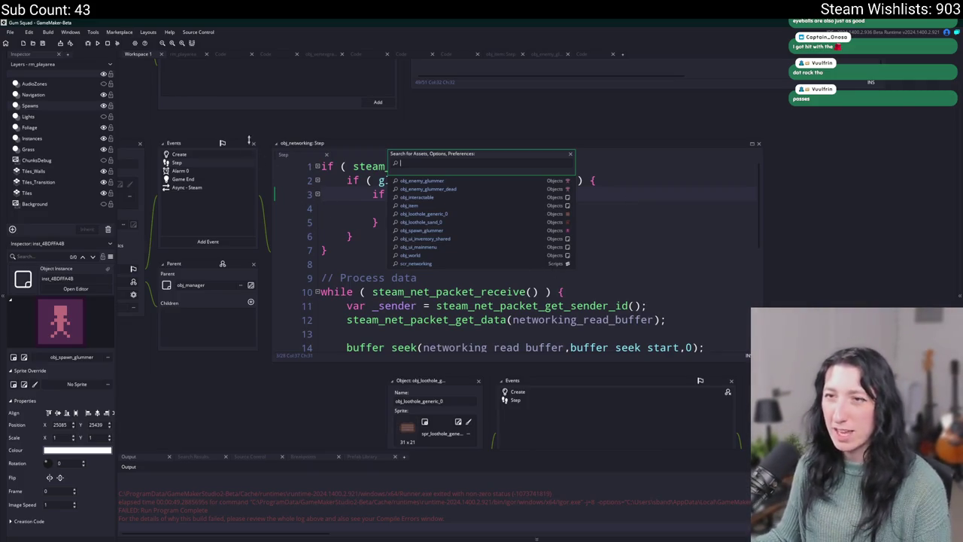
pyautogui.press('Escape')
pyautogui.moveTo(510, 107); pyautogui.dragTo(552, 117)
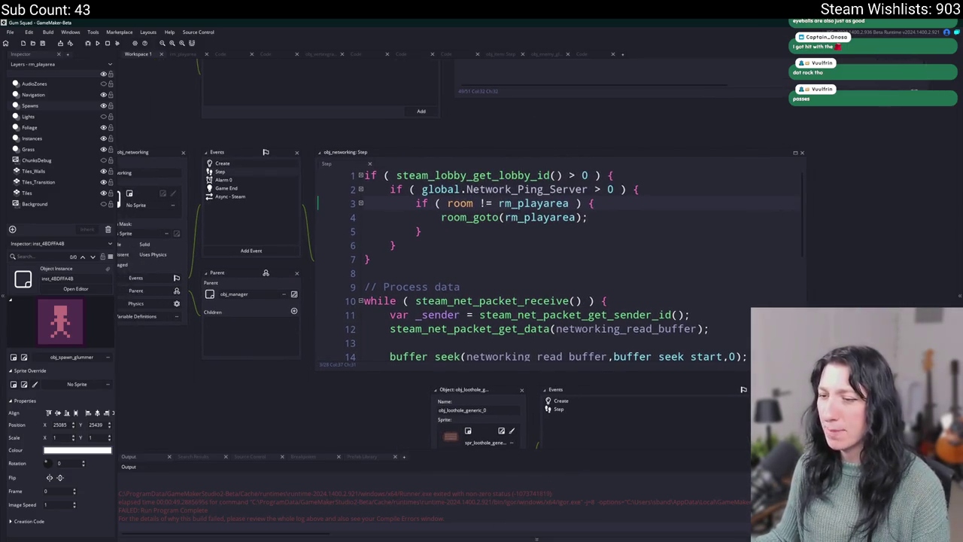
pyautogui.hotkey('alt', 'Tab')
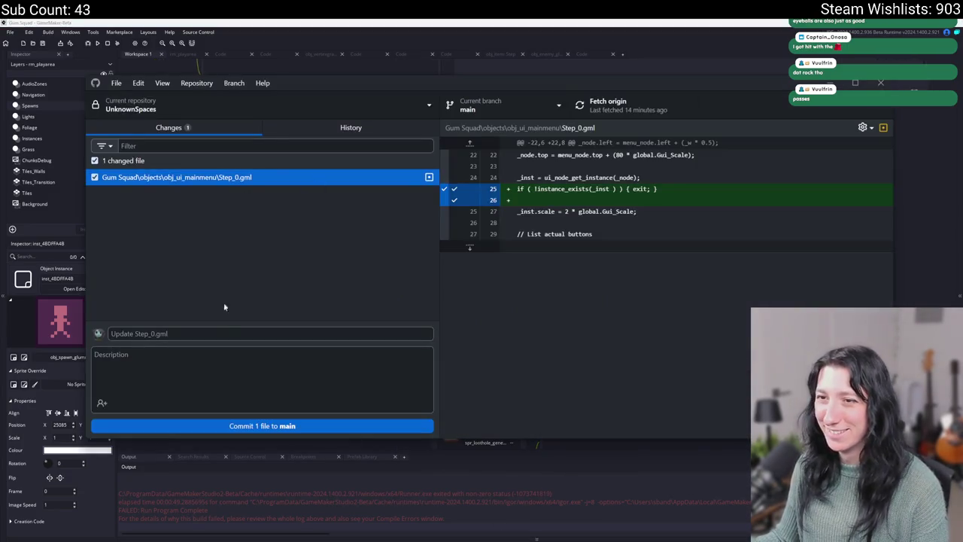
# Step: Commit the Step_0.gml change to main, push to origin, and check it in History
pyautogui.click(208, 424)
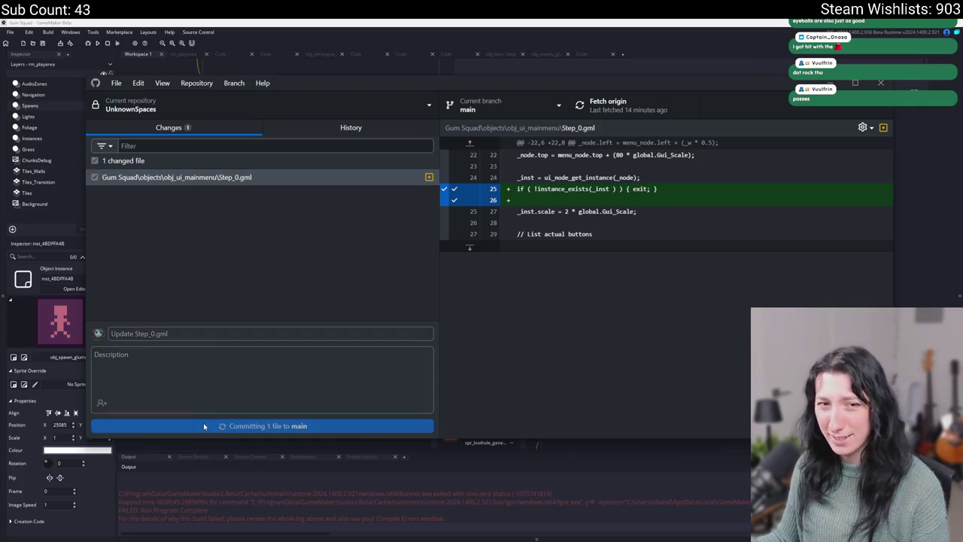
pyautogui.click(640, 109)
pyautogui.click(402, 130)
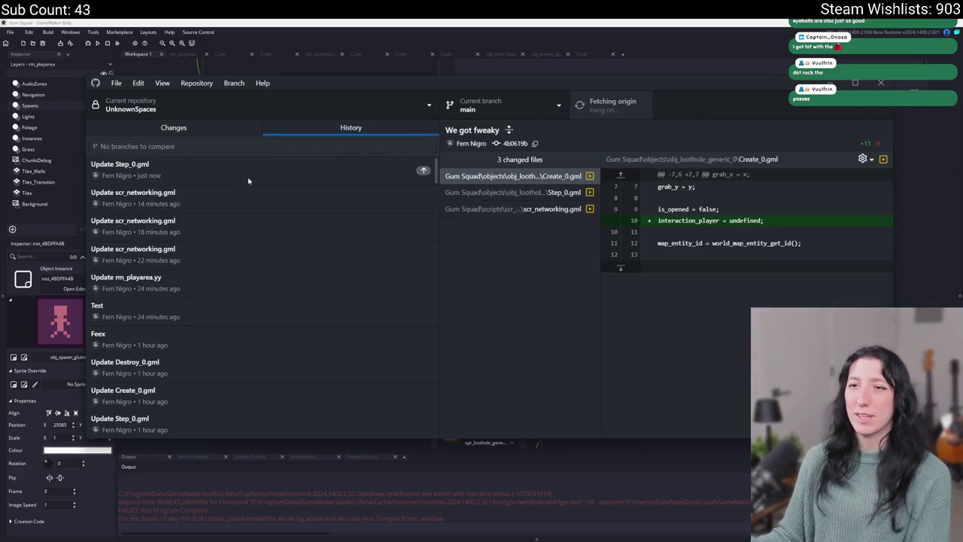
pyautogui.click(240, 128)
pyautogui.click(310, 127)
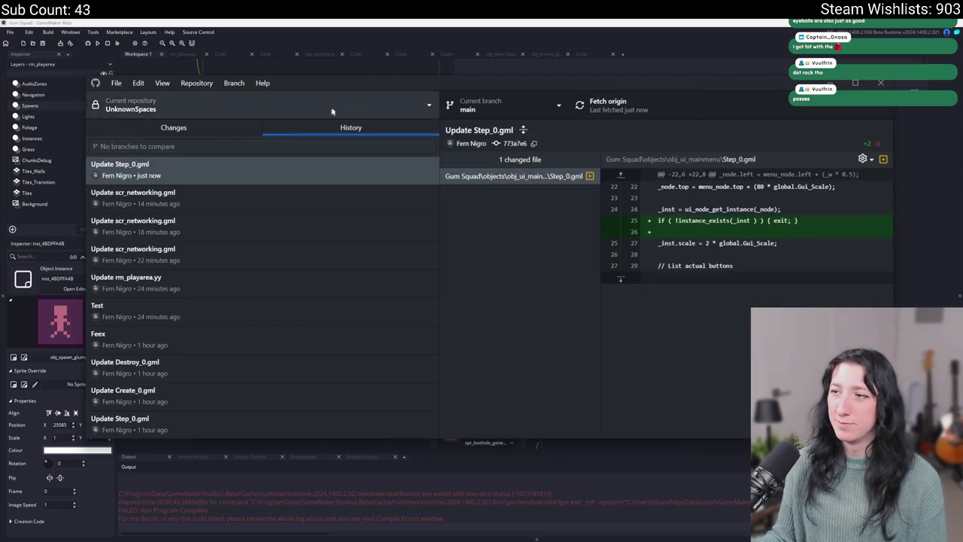
# Step: Return to GameMaker's Step code, then bring up the Twitch stream in the browser
pyautogui.click(424, 21)
pyautogui.scroll(-2, 293, 387)
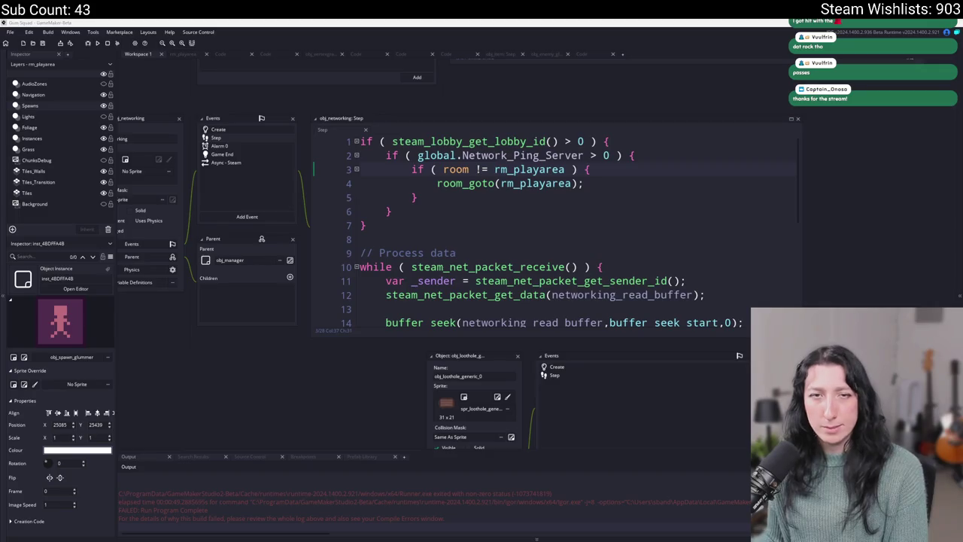
pyautogui.hotkey('alt', 'Tab')
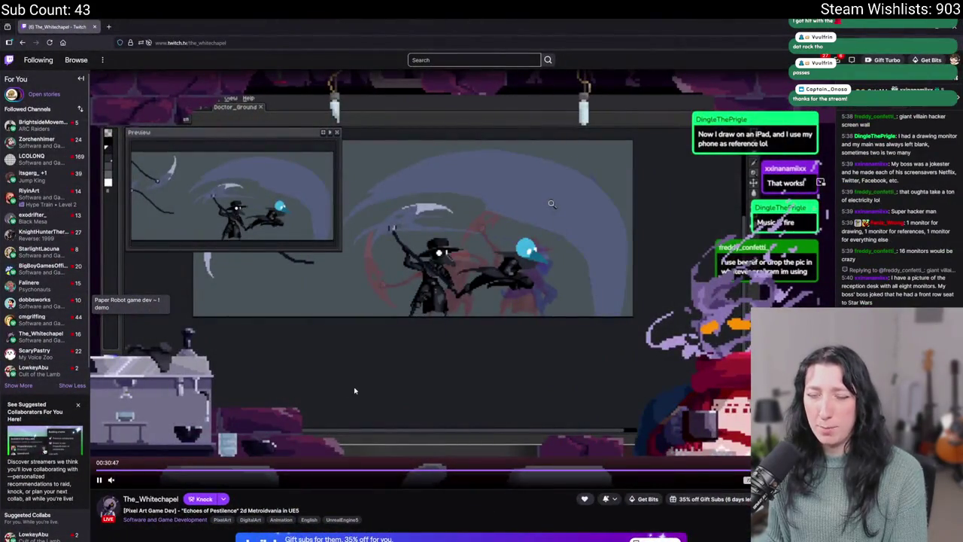
pyautogui.scroll(-3, 350, 376)
pyautogui.scroll(3, 334, 337)
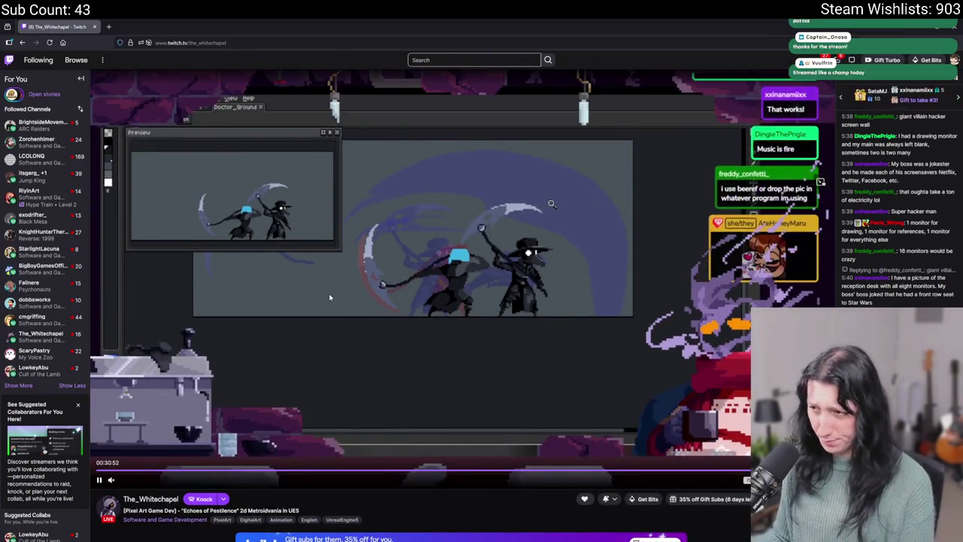
pyautogui.click(201, 42)
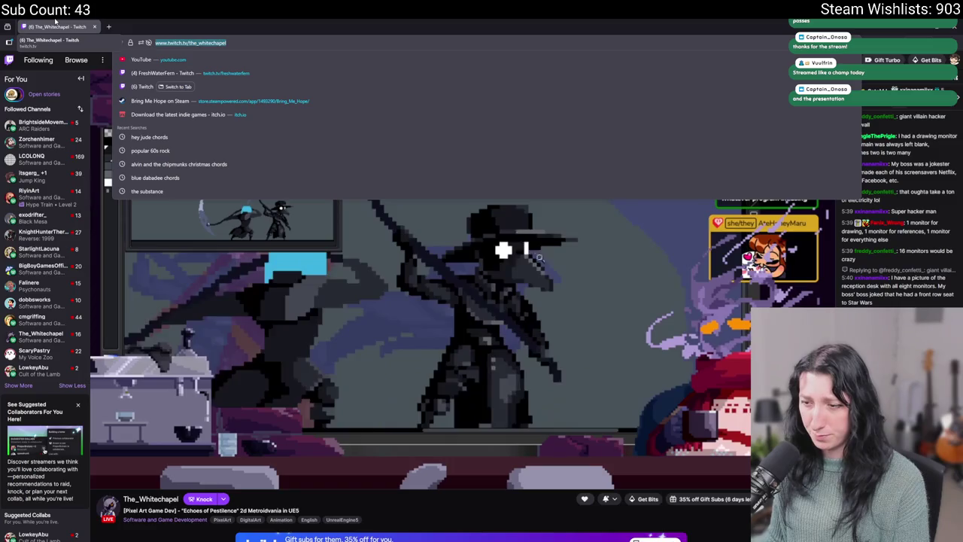
pyautogui.click(458, 325)
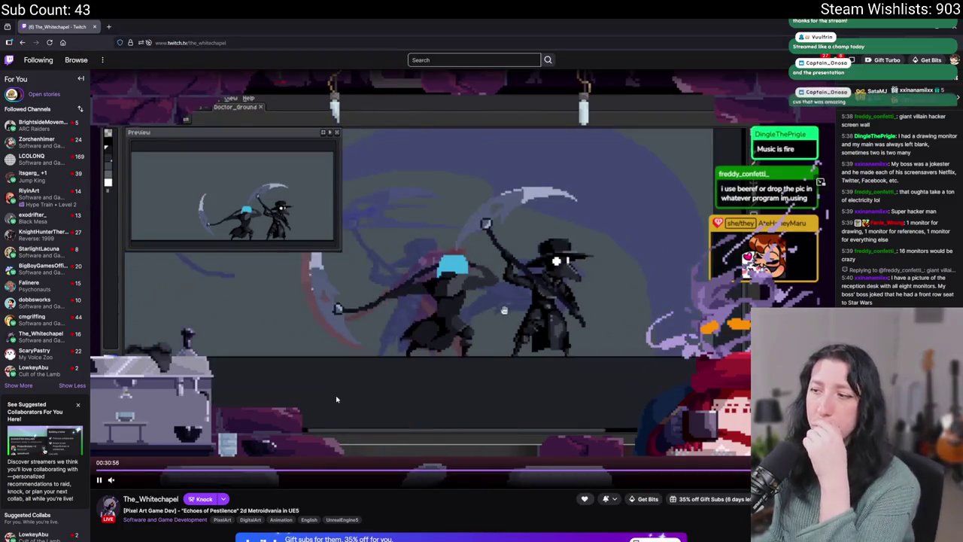
pyautogui.moveTo(34, 197)
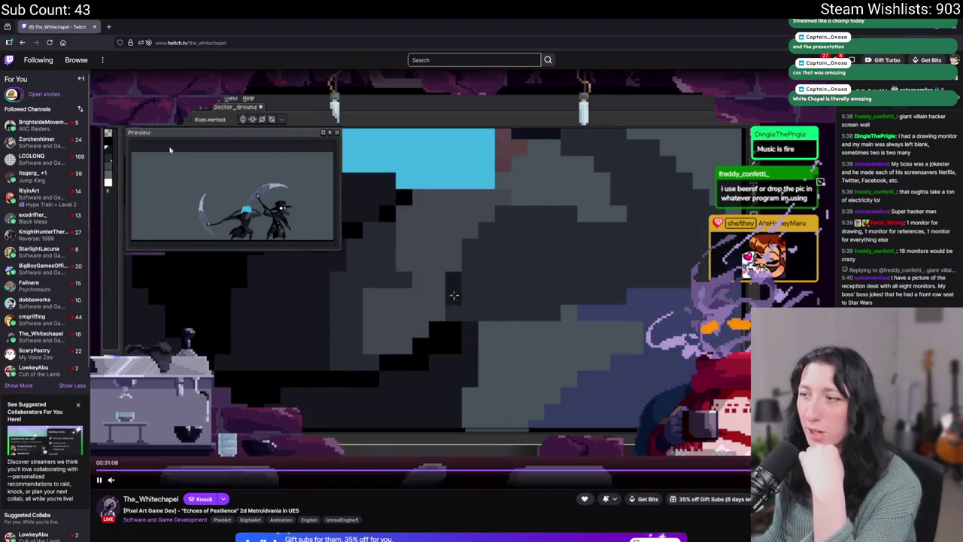
pyautogui.doubleClick(224, 42)
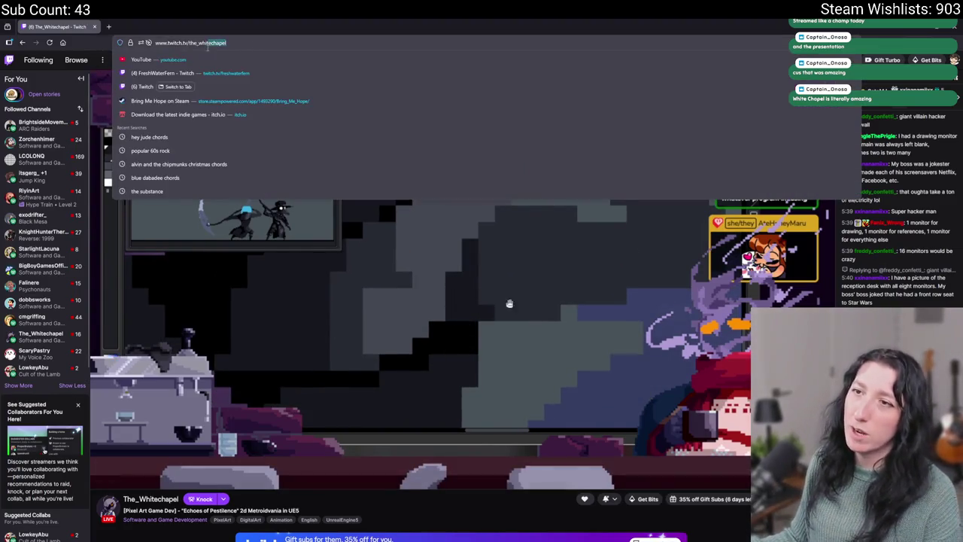
pyautogui.press('Escape')
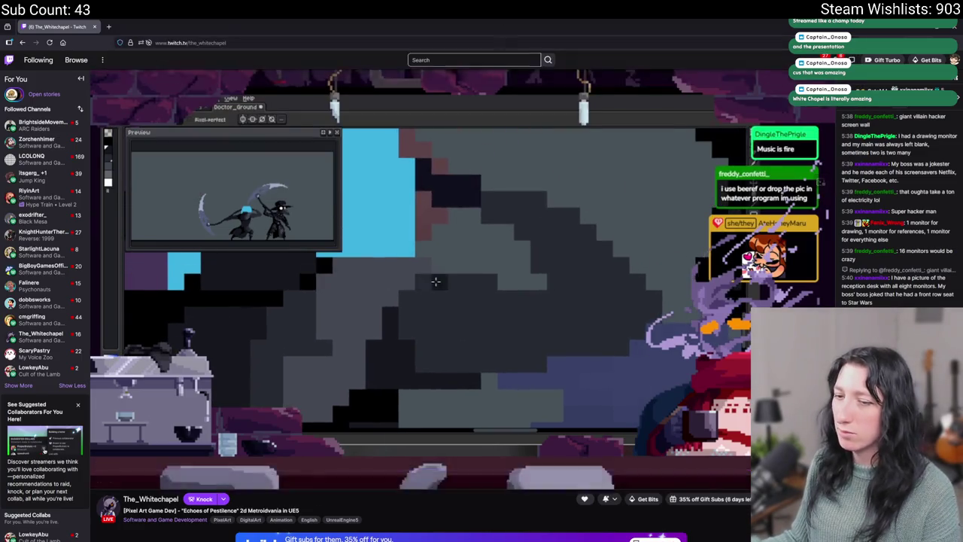
pyautogui.scroll(-2, 499, 239)
pyautogui.scroll(1, 500, 240)
pyautogui.scroll(1, 500, 239)
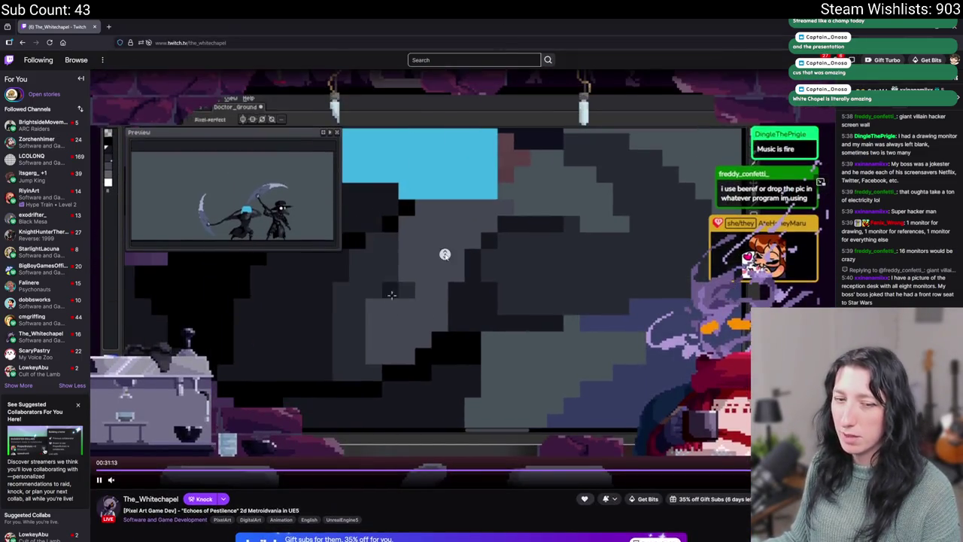